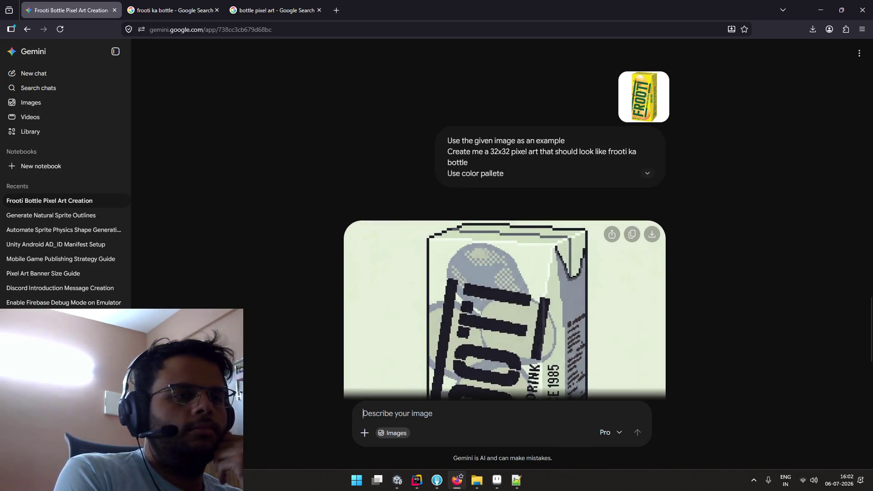
Open the generated Frooti pixel art, sketch a small red mark on the carton, and return to chat
scroll(385, 357, down, 4)
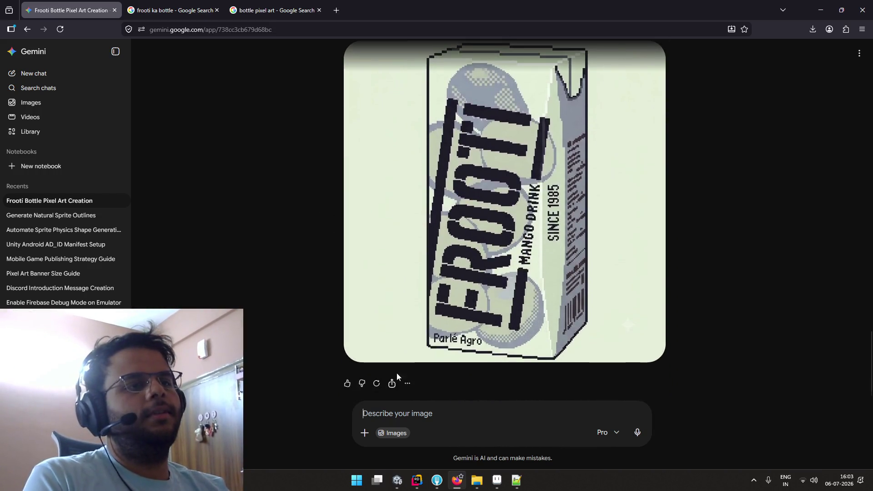
click(583, 289)
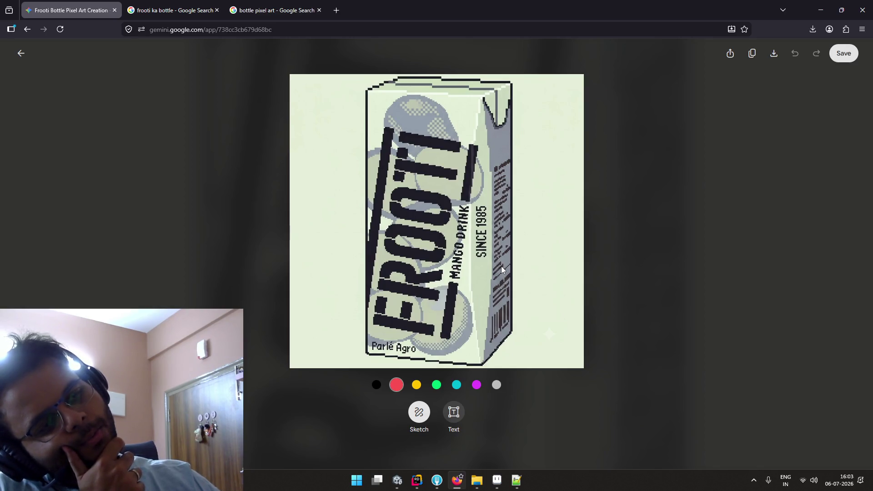
click(511, 226)
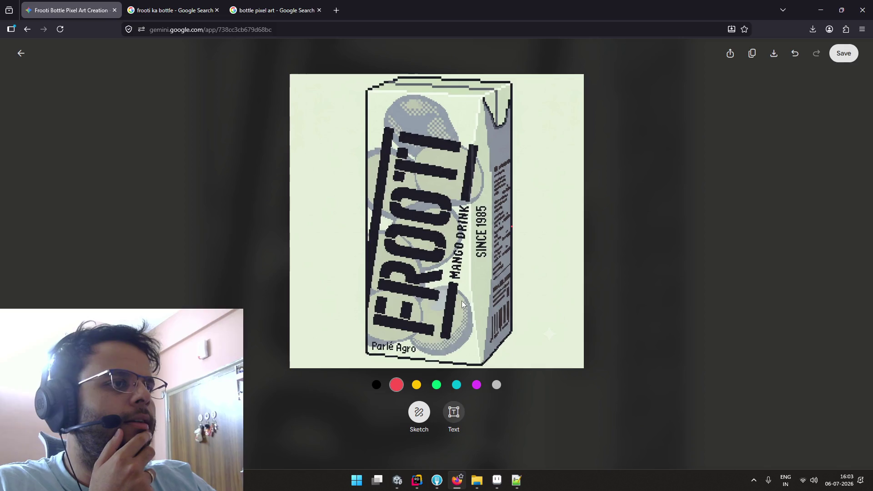
click(627, 231)
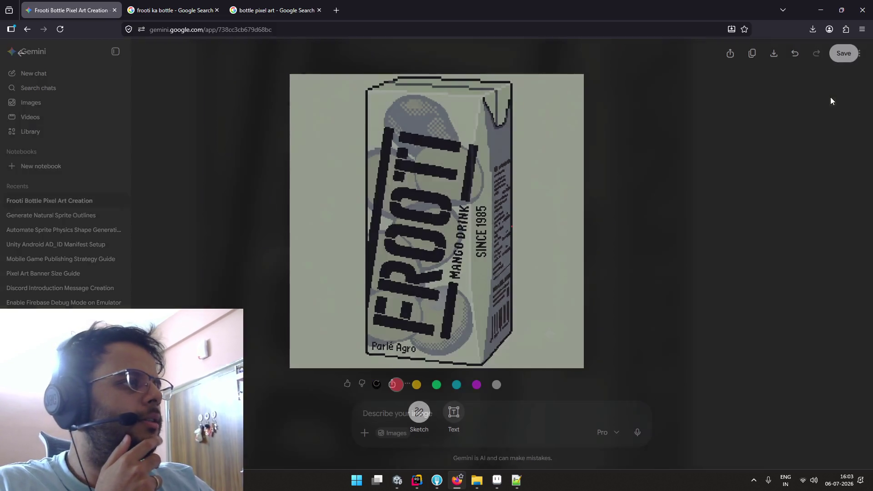
Preview the original Frooti reference photo, then reopen the generated pixel art full size
scroll(691, 106, up, 3)
scroll(631, 191, up, 5)
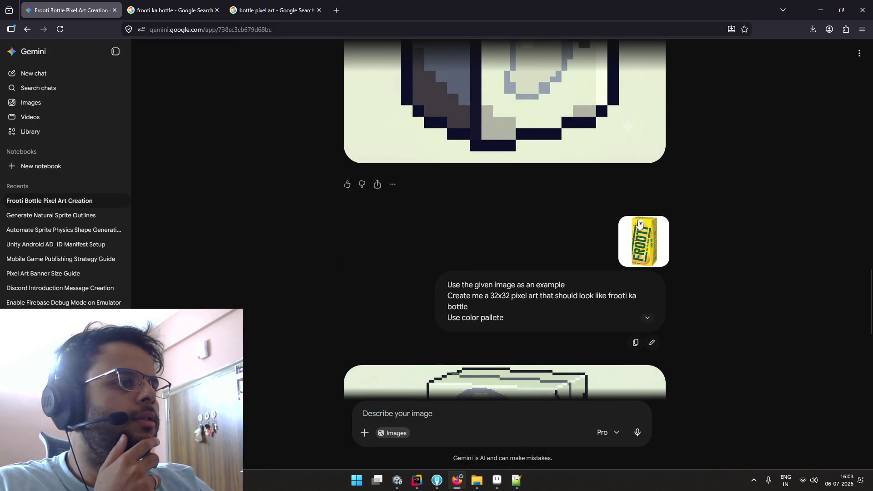
click(637, 226)
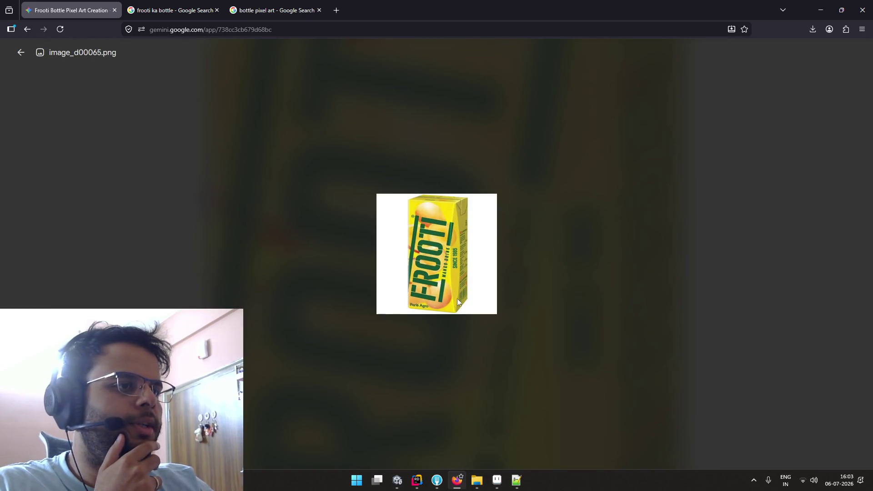
click(546, 180)
scroll(547, 184, down, 5)
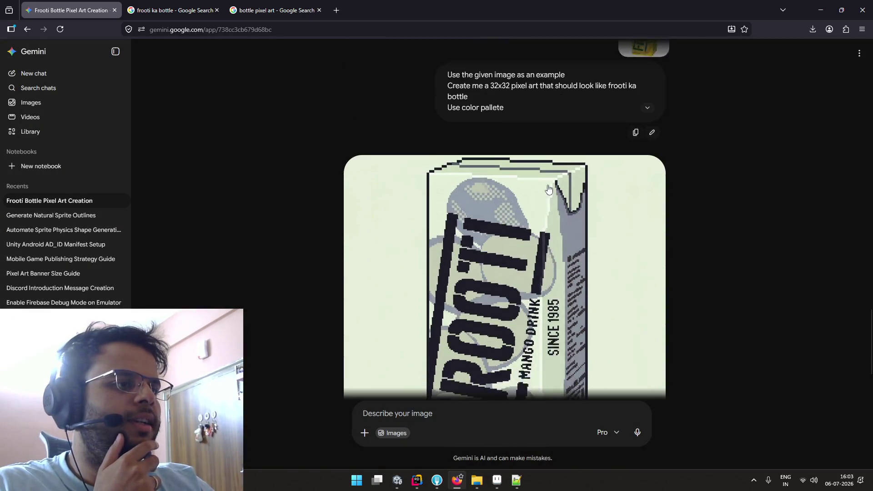
click(548, 189)
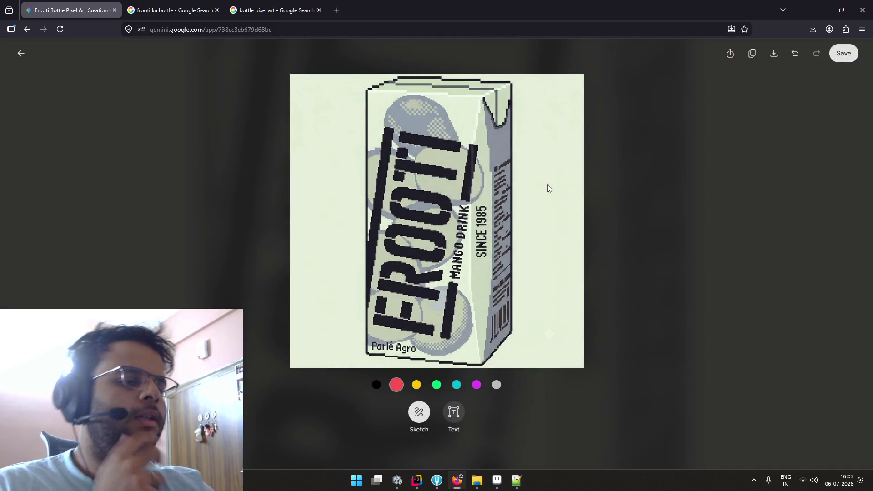
Launch PureRef from Windows search and bring up the generated image's context menu
key(super)
text(pur)
key(Return)
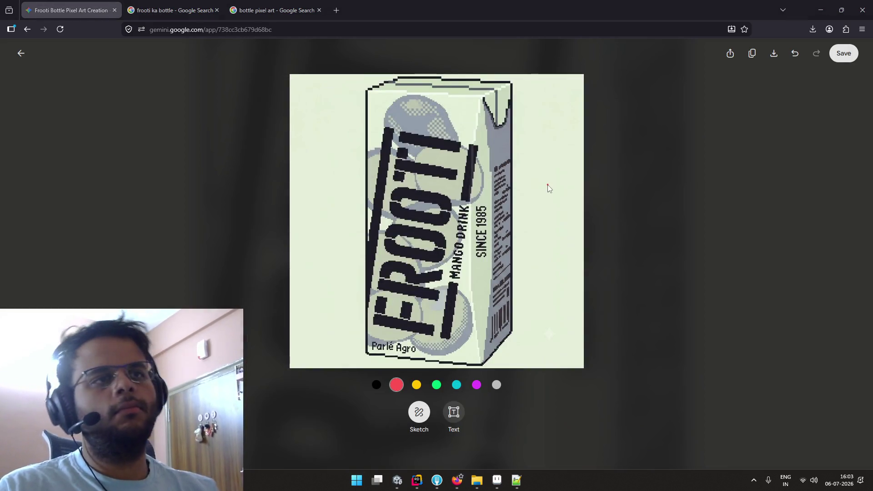
right_click(520, 181)
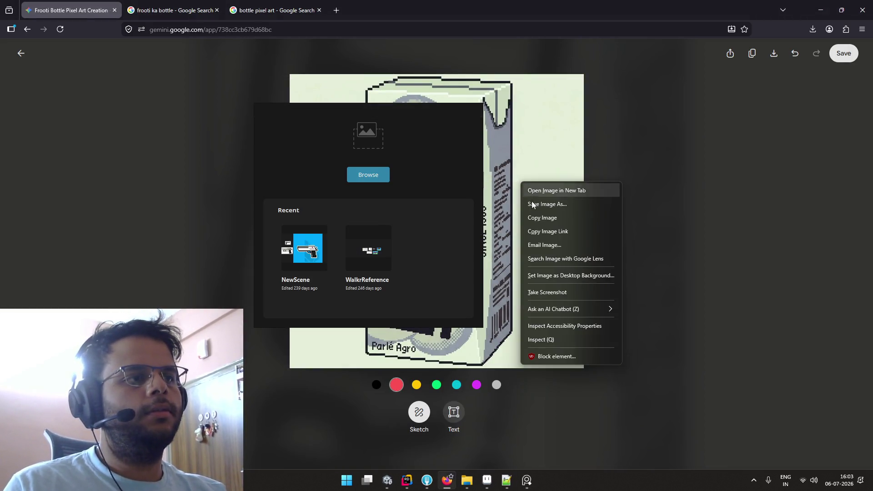
Copy the generated Frooti image and paste it onto a fullscreen PureRef board
click(542, 218)
click(463, 189)
key(ctrl+v)
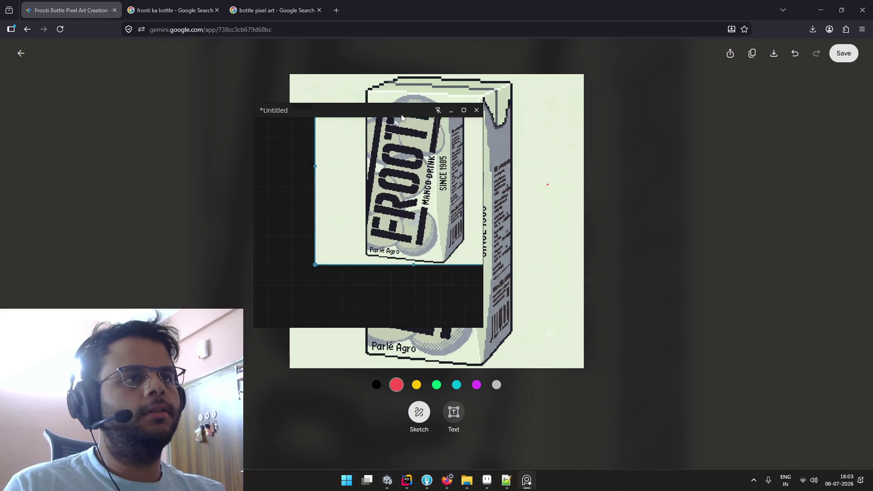
key(ctrl+f)
Zoom and pan to inspect the carton's top and its hatched right side
scroll(411, 151, up, 5)
scroll(411, 151, down, 2)
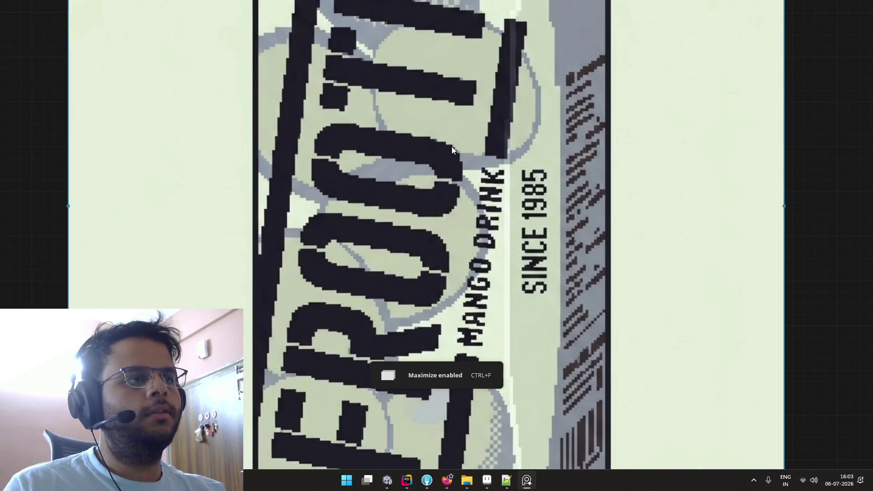
drag(469, 146, 391, 315)
scroll(391, 318, down, 1)
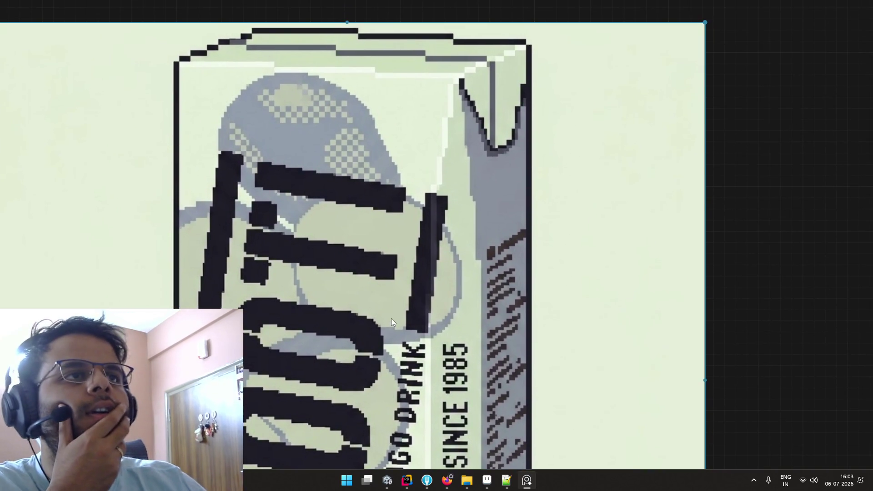
scroll(423, 291, up, 3)
scroll(435, 279, up, 2)
scroll(438, 279, down, 2)
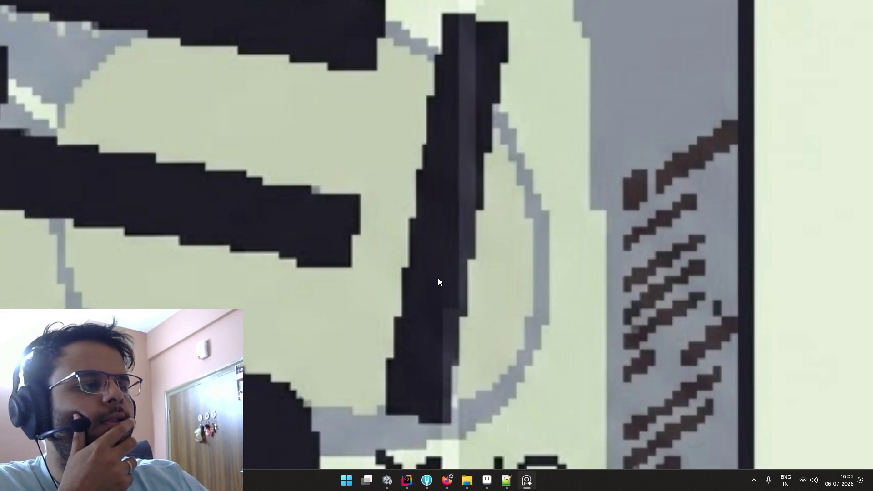
scroll(458, 271, down, 1)
scroll(458, 271, down, 2)
scroll(458, 273, down, 3)
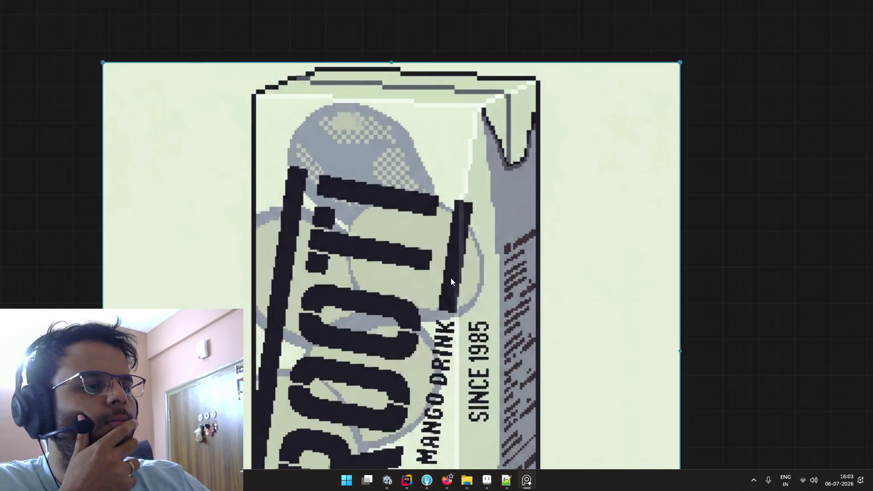
drag(452, 278, 367, 213)
scroll(420, 222, up, 3)
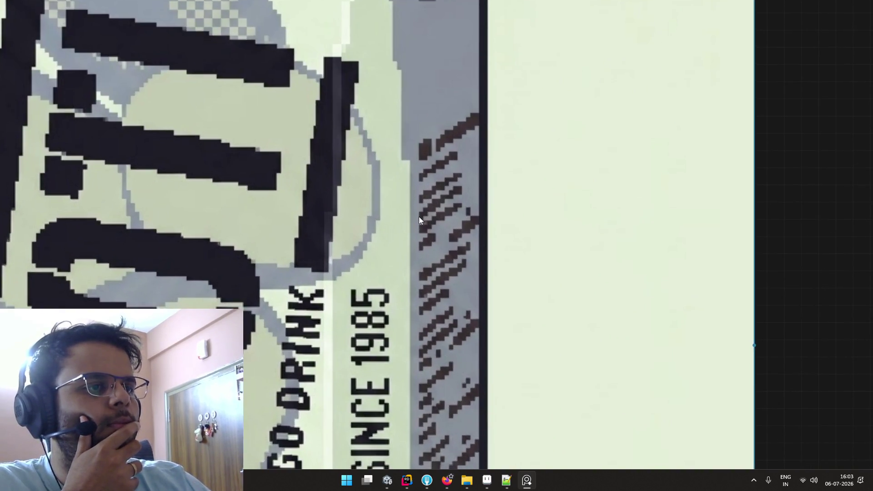
scroll(418, 220, up, 2)
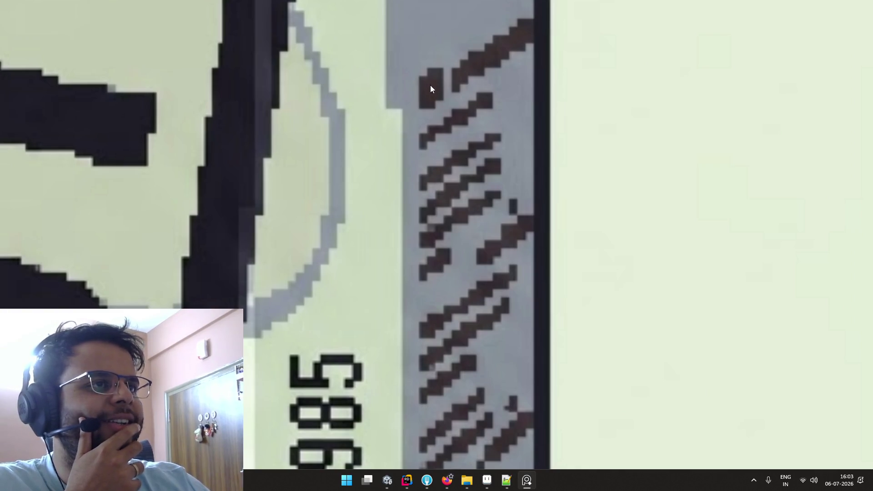
scroll(472, 134, down, 1)
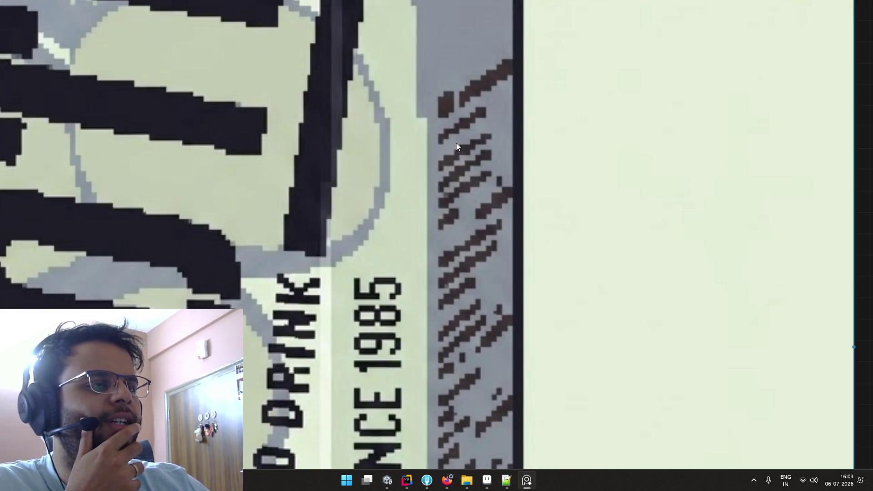
scroll(465, 122, down, 2)
scroll(465, 122, down, 1)
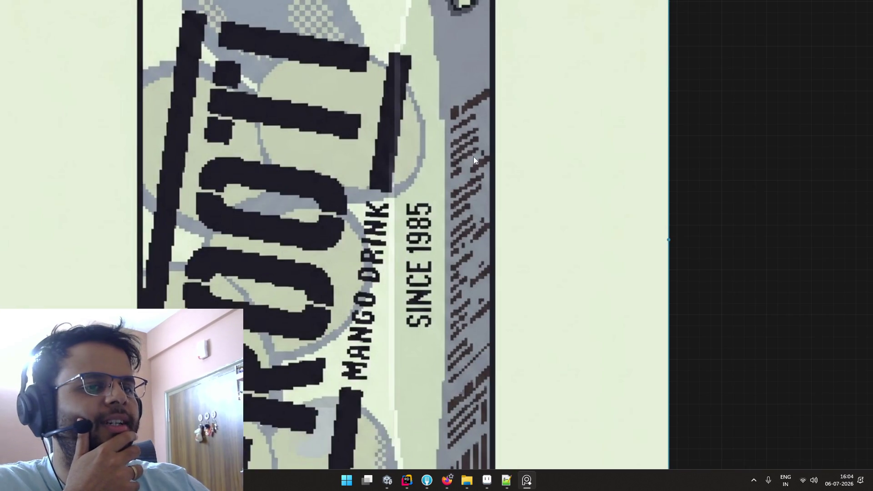
Zoom and pan over the carton's lower part, Parlé Agro label and barcode
drag(473, 157, 484, 80)
drag(313, 183, 382, 98)
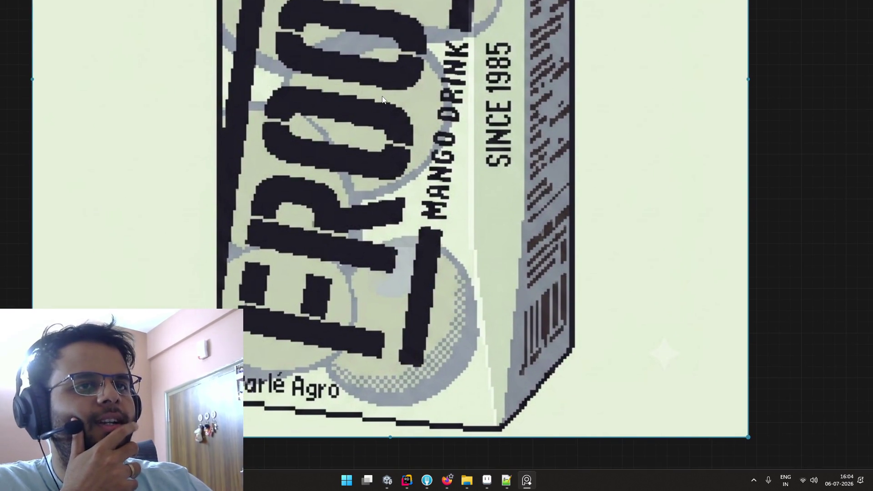
scroll(386, 98, up, 2)
scroll(396, 96, down, 1)
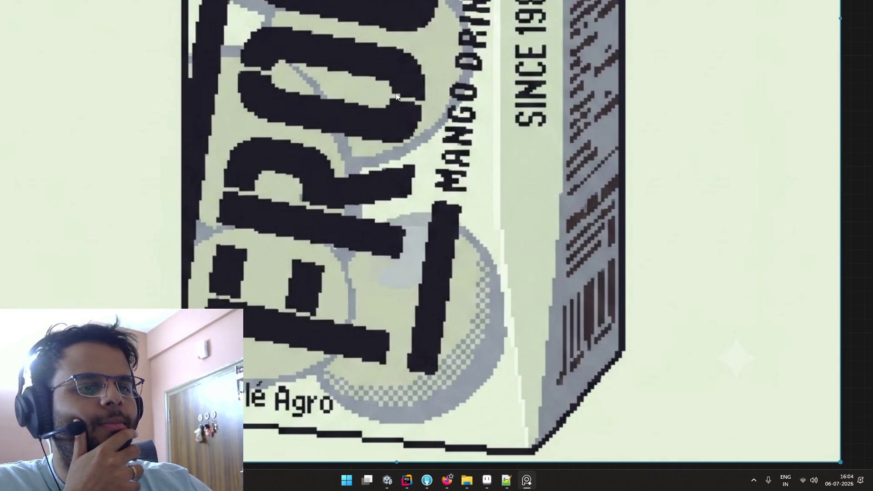
scroll(385, 163, up, 1)
scroll(384, 163, down, 1)
scroll(409, 205, up, 1)
scroll(435, 252, up, 1)
scroll(450, 250, down, 1)
scroll(468, 182, up, 1)
scroll(470, 199, up, 2)
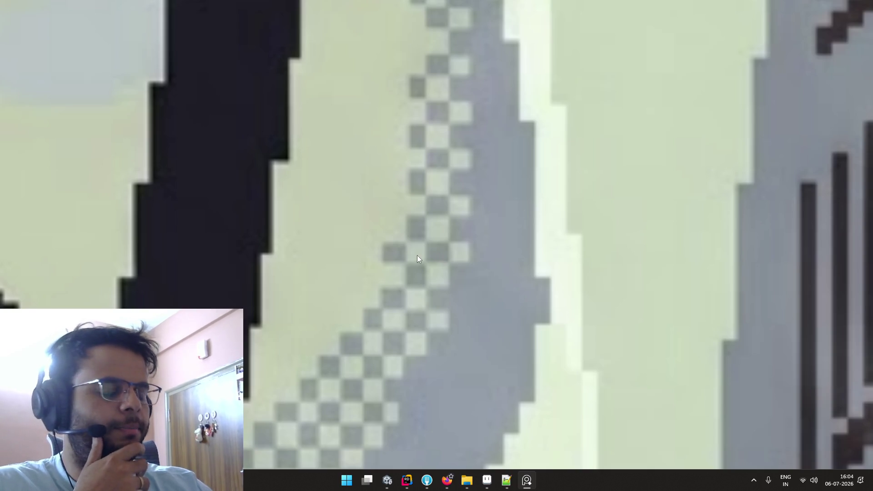
scroll(430, 289, down, 1)
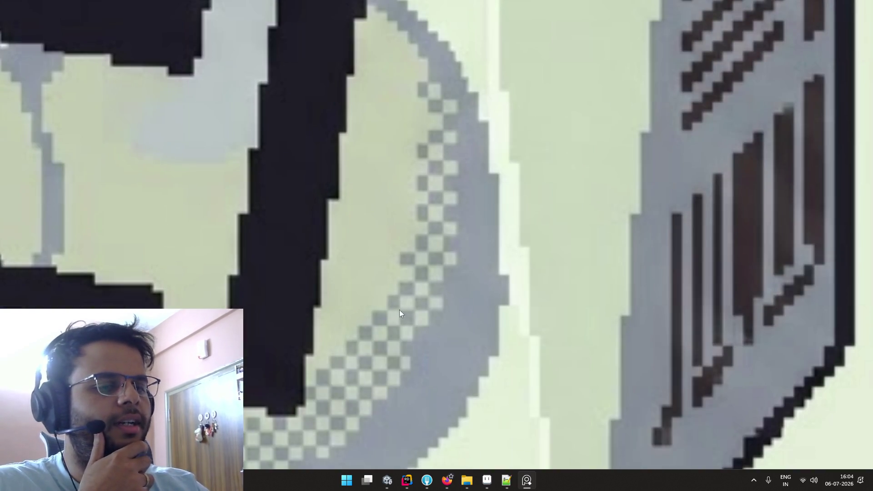
drag(401, 309, 453, 182)
scroll(455, 187, down, 2)
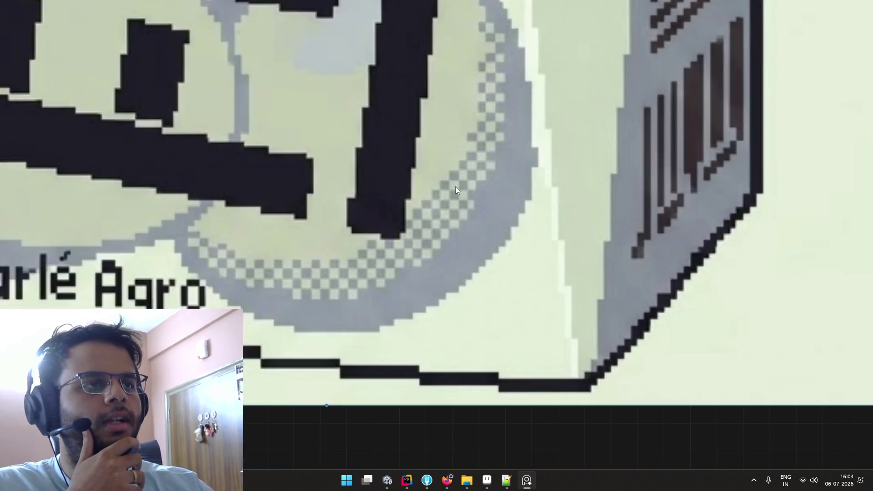
scroll(449, 162, up, 2)
scroll(499, 234, down, 3)
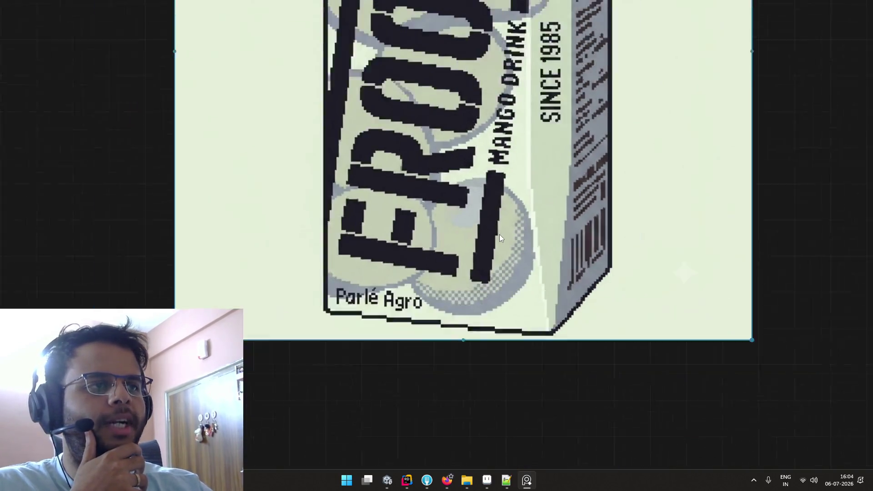
scroll(499, 233, down, 2)
scroll(523, 223, down, 2)
scroll(547, 215, down, 1)
scroll(547, 215, down, 1)
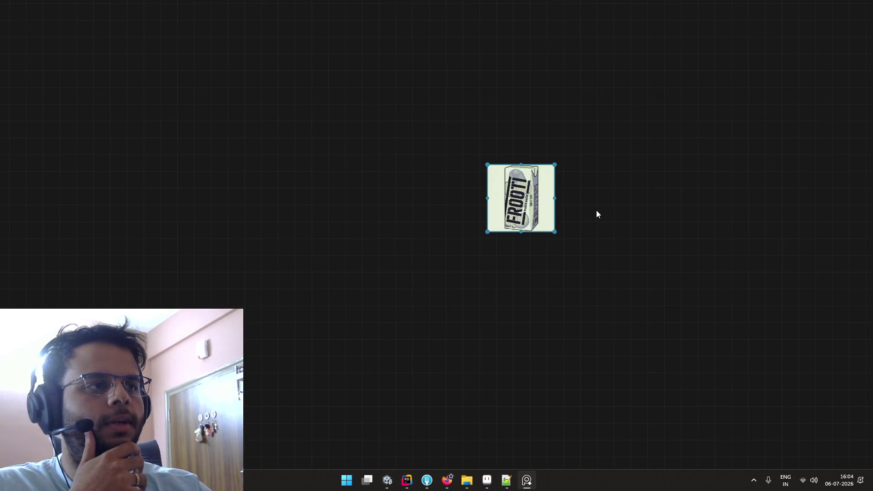
Zoom in and pan around the carton's top edge and the DRINK SINCE 1985 text
drag(596, 213, 505, 253)
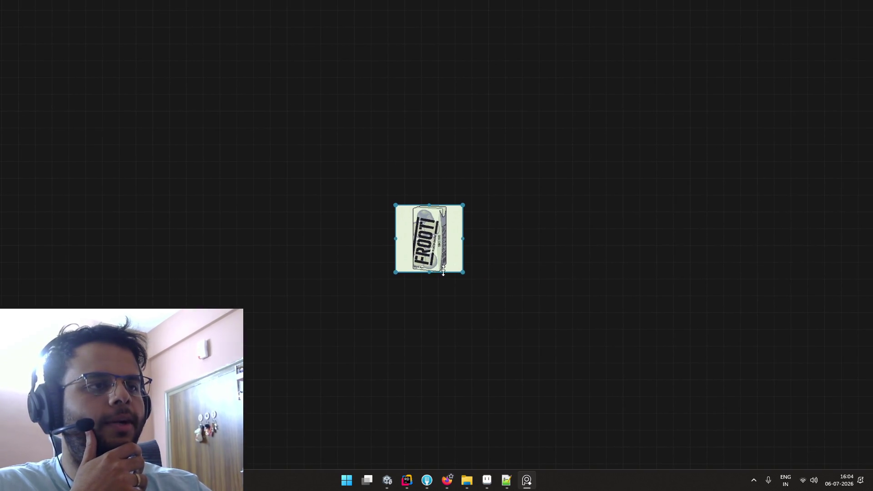
scroll(430, 264, up, 3)
scroll(432, 258, up, 2)
scroll(446, 251, up, 2)
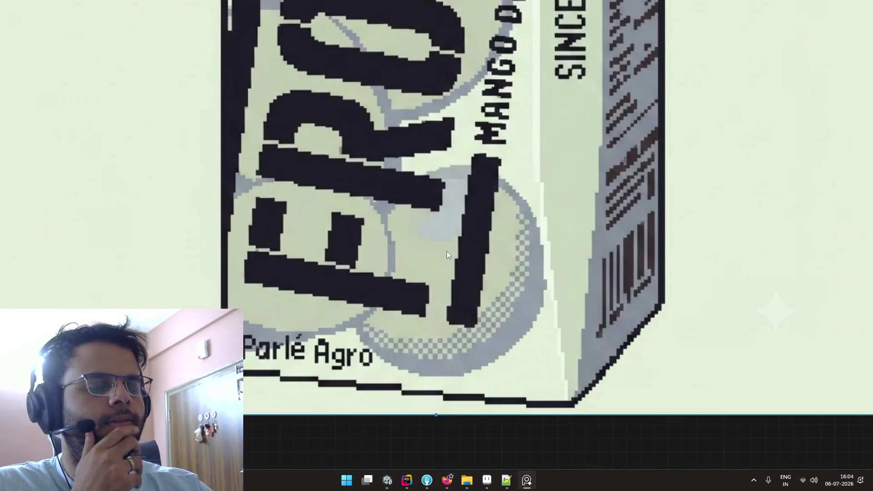
scroll(416, 236, up, 1)
scroll(409, 240, up, 1)
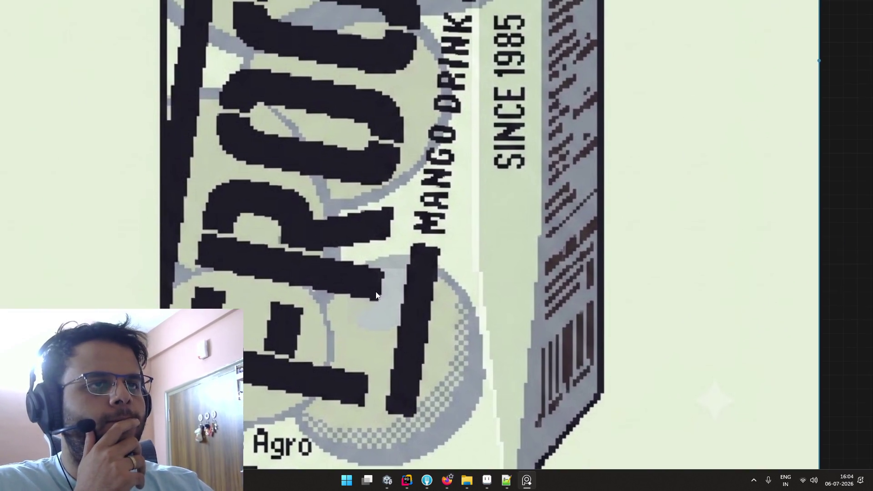
scroll(400, 245, up, 1)
drag(400, 245, 408, 315)
drag(391, 256, 385, 376)
drag(376, 277, 359, 344)
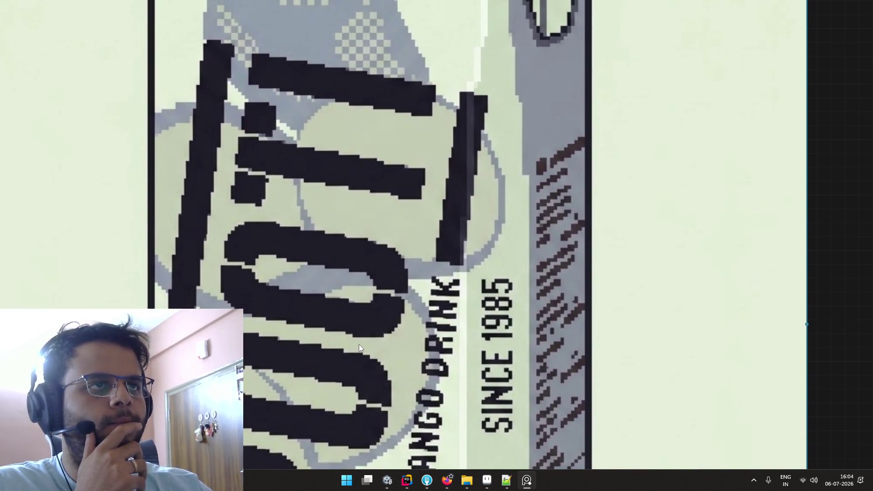
mouse_move(344, 210)
mouse_down()
mouse_move(384, 311)
mouse_move(383, 339)
mouse_up()
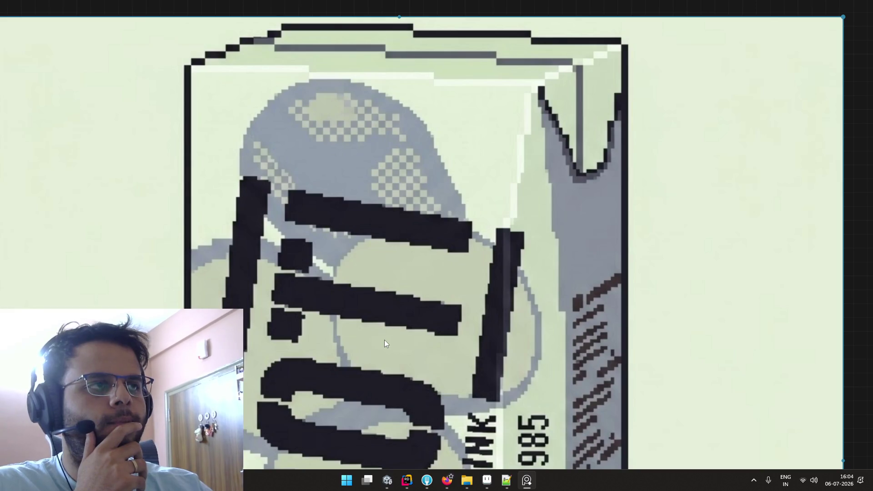
drag(394, 211, 394, 295)
scroll(394, 294, up, 2)
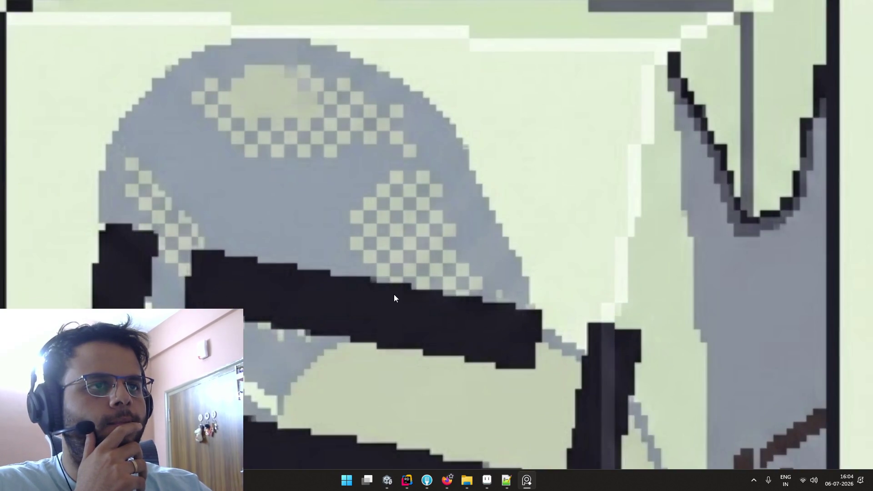
scroll(392, 286, down, 3)
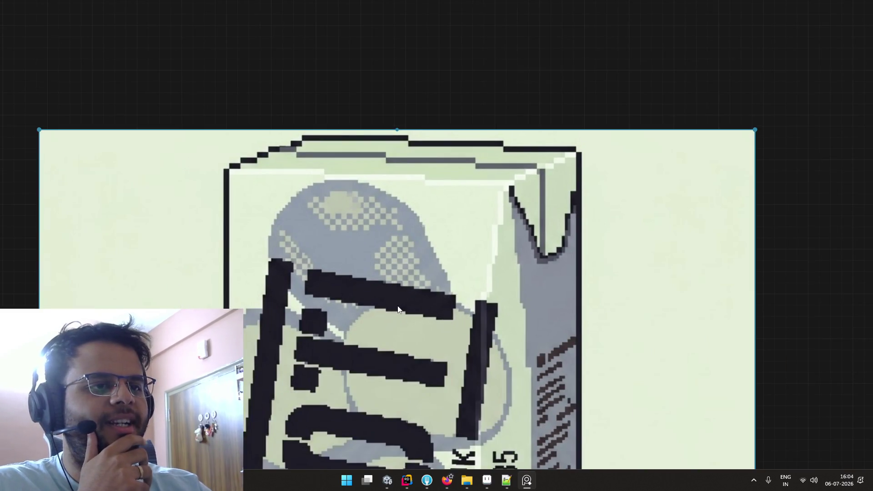
mouse_move(397, 309)
mouse_down()
mouse_move(398, 237)
mouse_move(375, 199)
mouse_up()
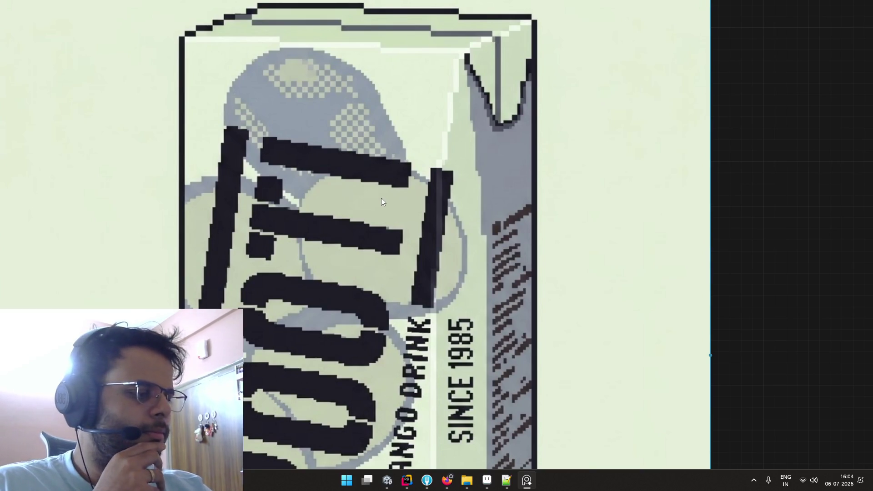
scroll(383, 198, down, 3)
scroll(388, 225, down, 1)
scroll(383, 179, down, 1)
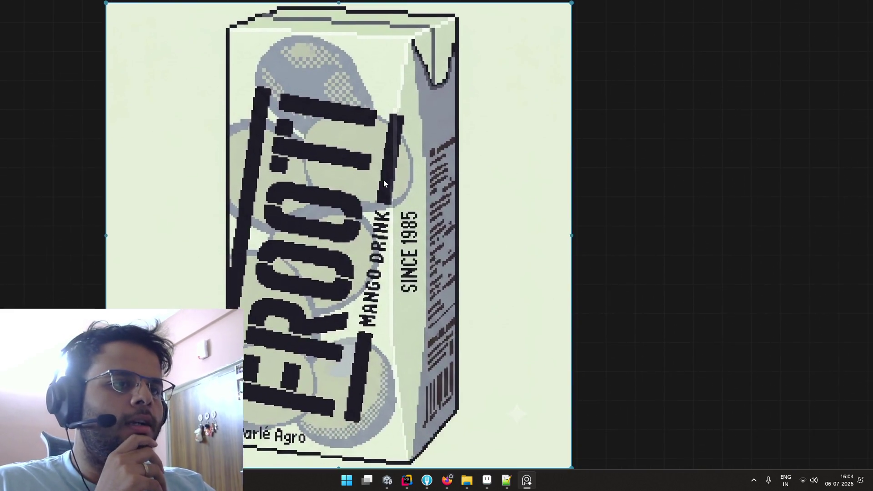
scroll(384, 179, down, 1)
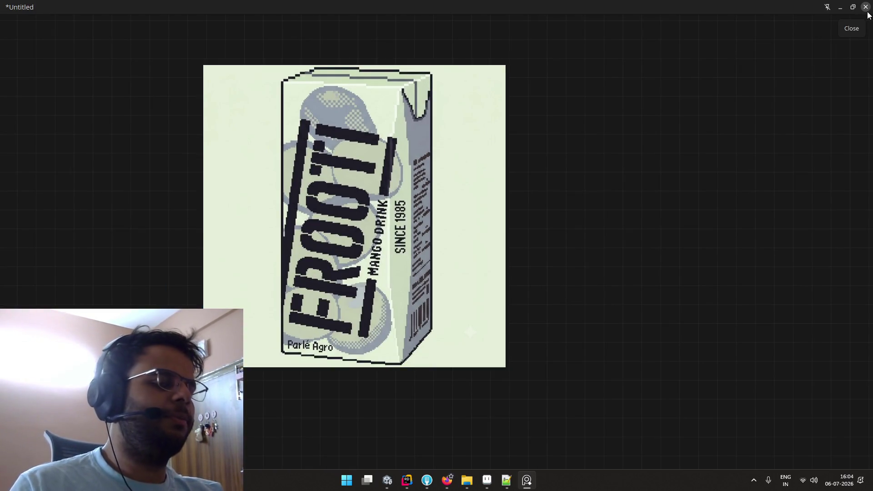
Close PureRef discarding the unsaved board, exit Gemini's image viewer, and show recent downloads
click(867, 12)
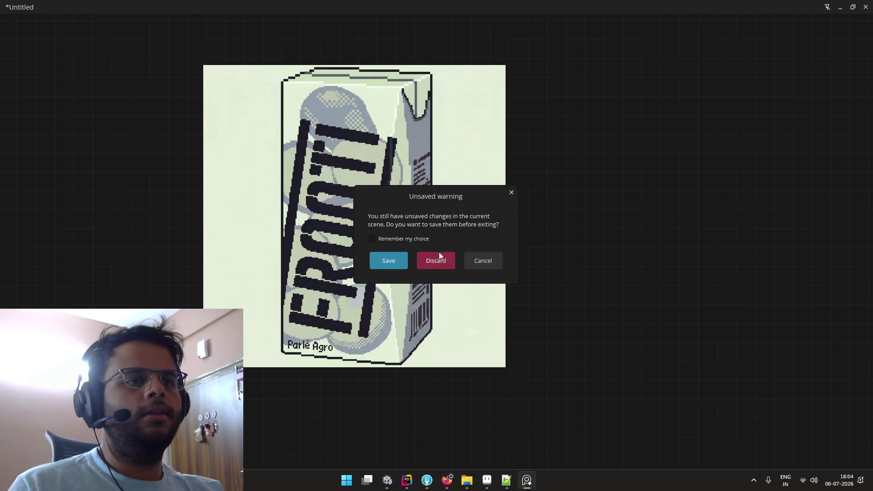
click(439, 255)
key(Escape)
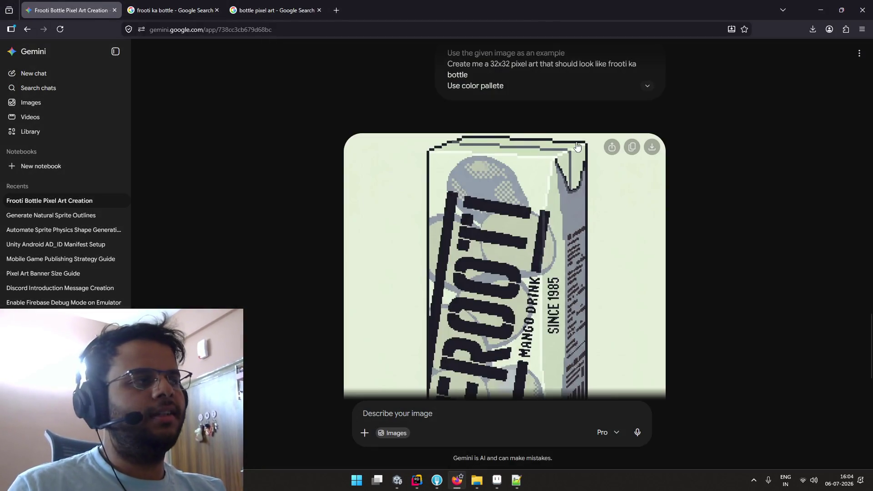
click(812, 29)
Show the downloaded Gemini PNG in its Downloads folder and check its file actions
click(802, 60)
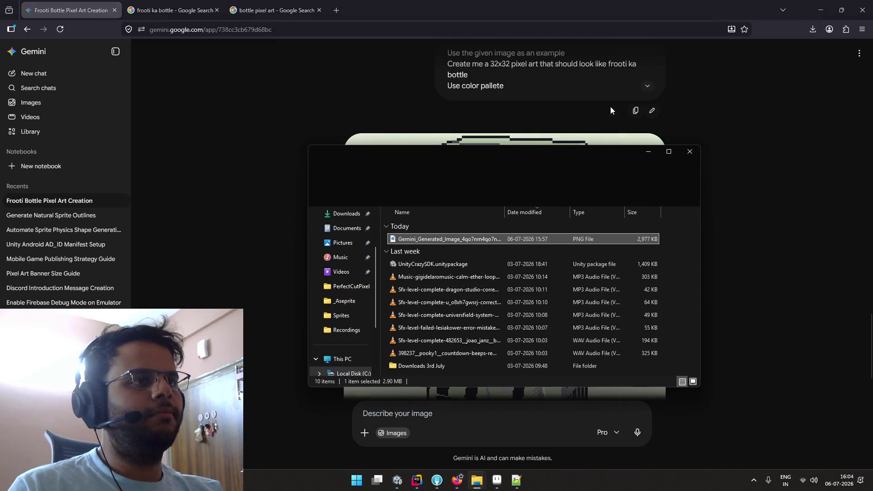
right_click(527, 239)
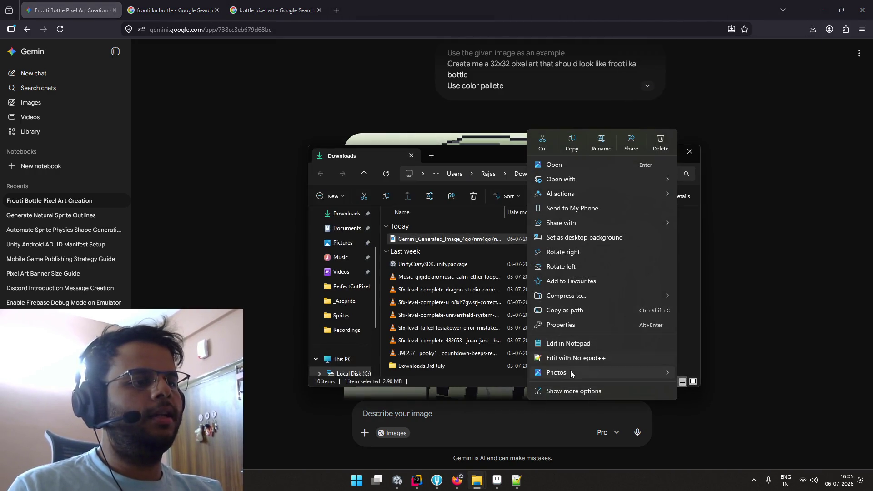
click(685, 302)
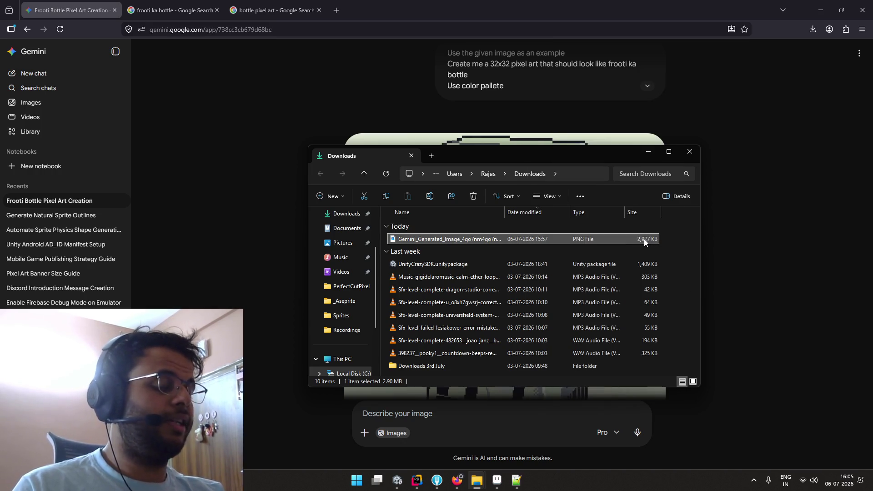
Cycle through windows to bring the _Aseprite Explorer folder to the front
key(alt+Tab)
key(Tab)
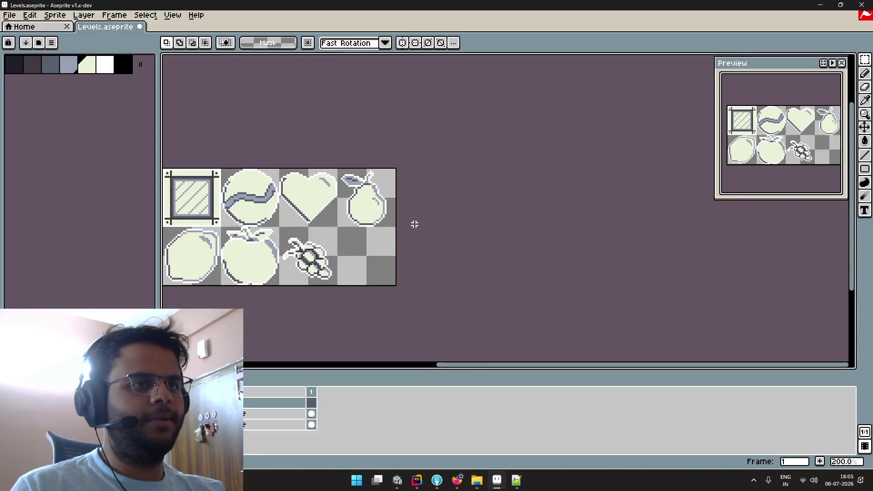
key(alt+Tab)
key(Tab)
click(633, 142)
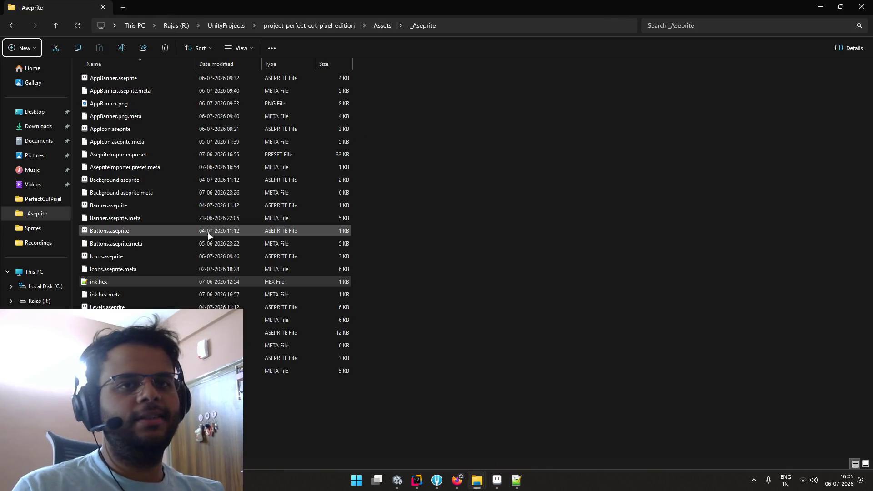
Go to Assets > _Project > Sprites and preview Icons32.png, then close it
click(373, 28)
double_click(212, 90)
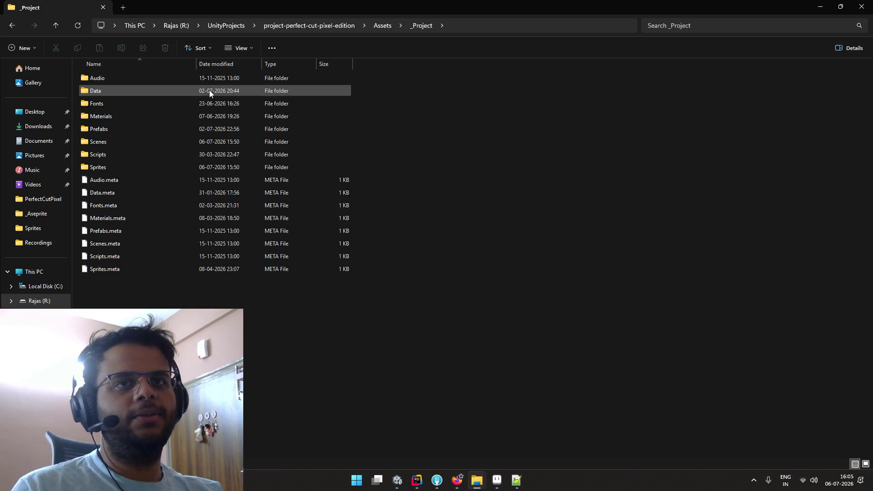
double_click(174, 168)
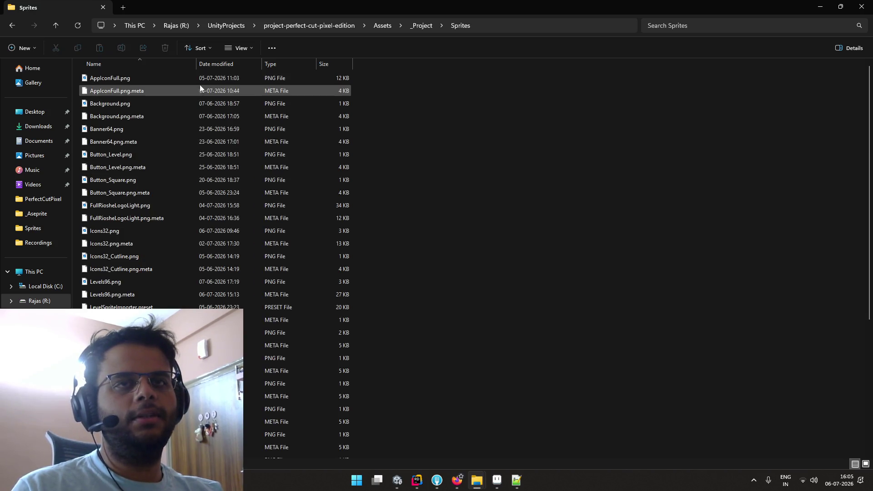
scroll(184, 181, down, 1)
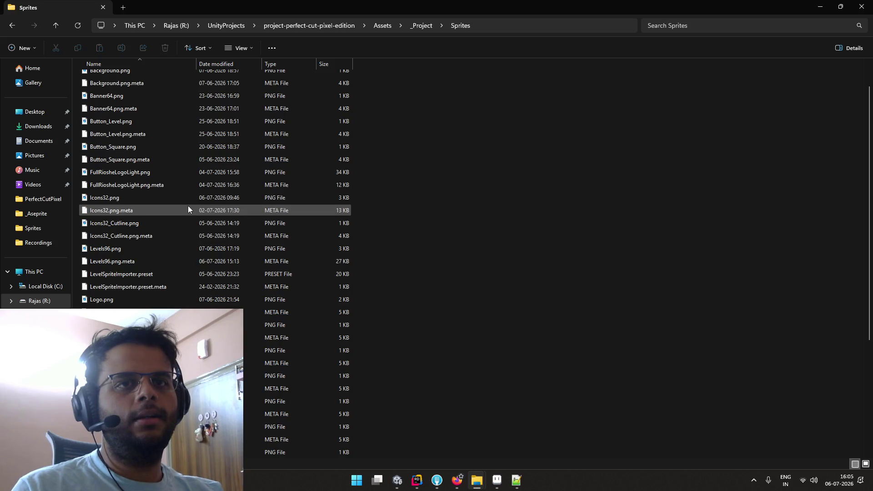
click(192, 198)
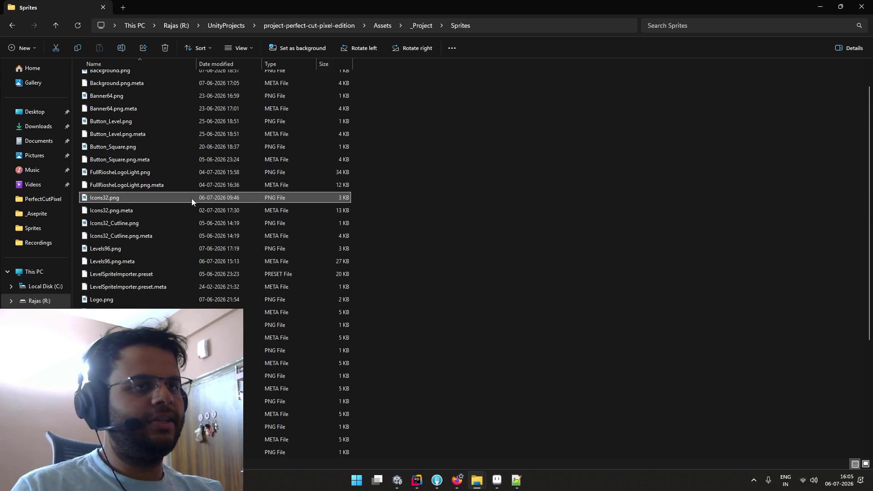
right_click(334, 195)
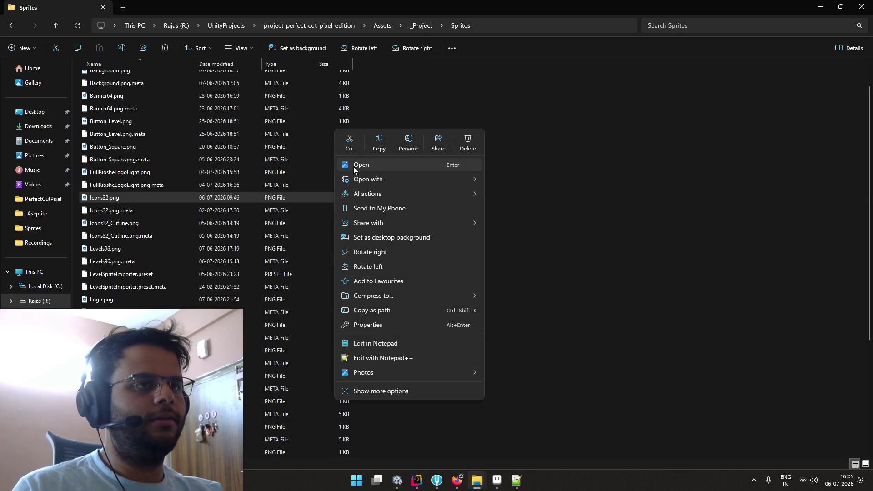
click(353, 167)
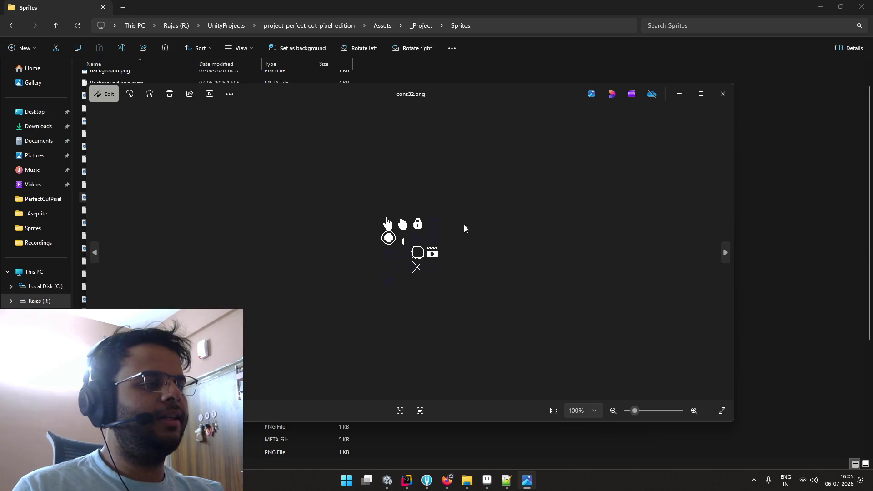
click(720, 102)
Preview Levels96.png, close it, and switch back to the Gemini window
scroll(198, 222, down, 1)
click(181, 210)
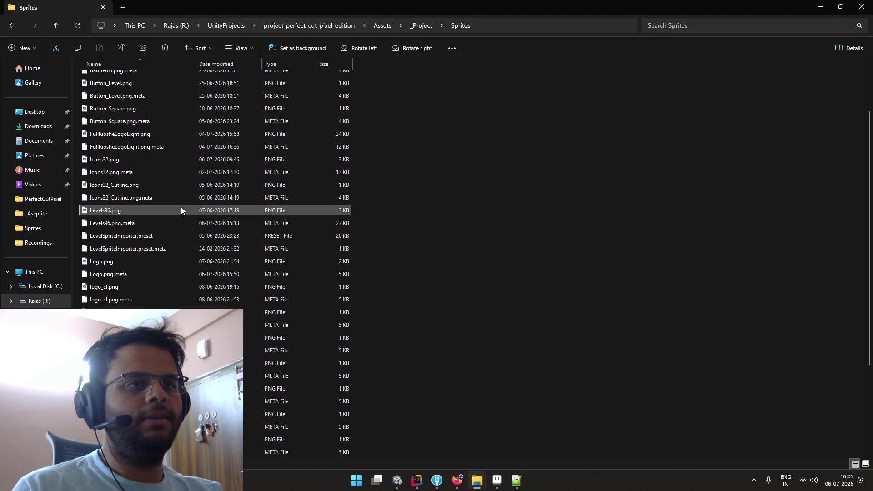
right_click(281, 208)
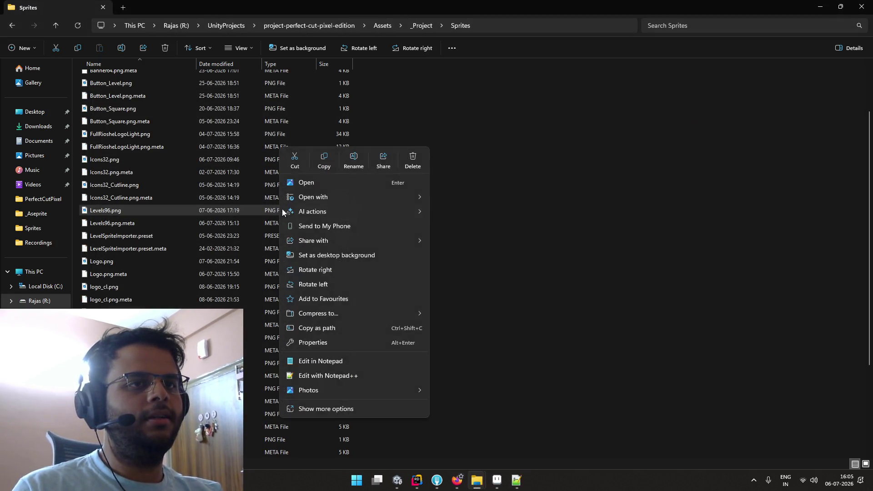
click(333, 183)
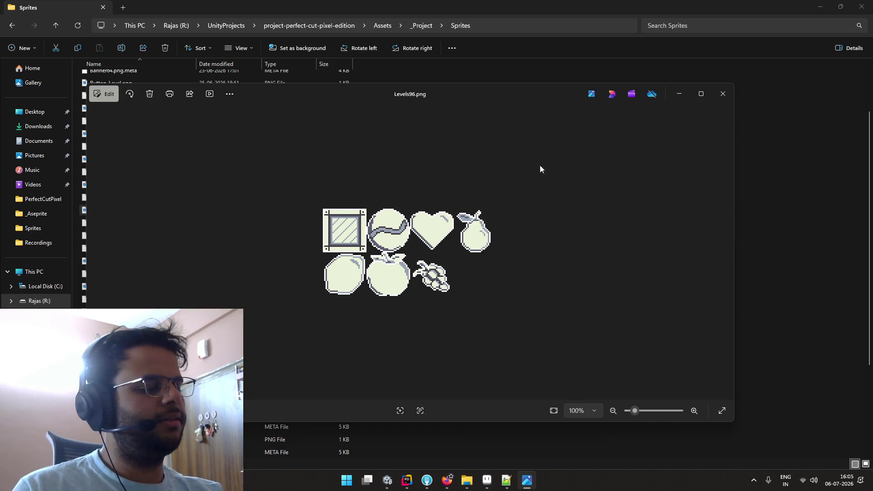
click(722, 93)
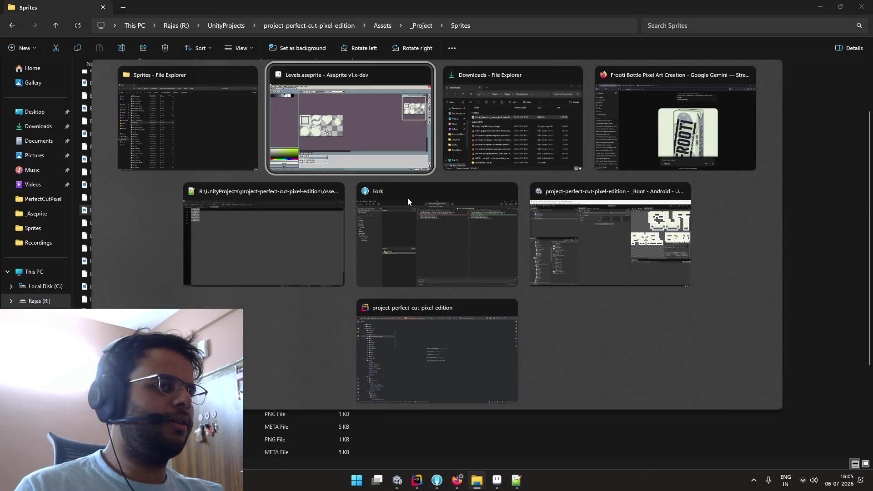
key(Tab)
key(Tab)
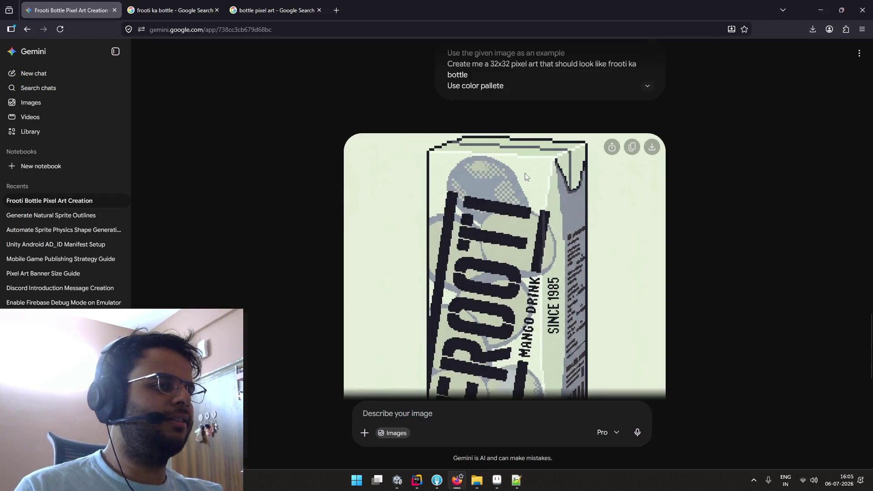
Try a red Sketch mark on the Frooti image, undo it, and switch to the 'bottle pixel art' results
click(528, 174)
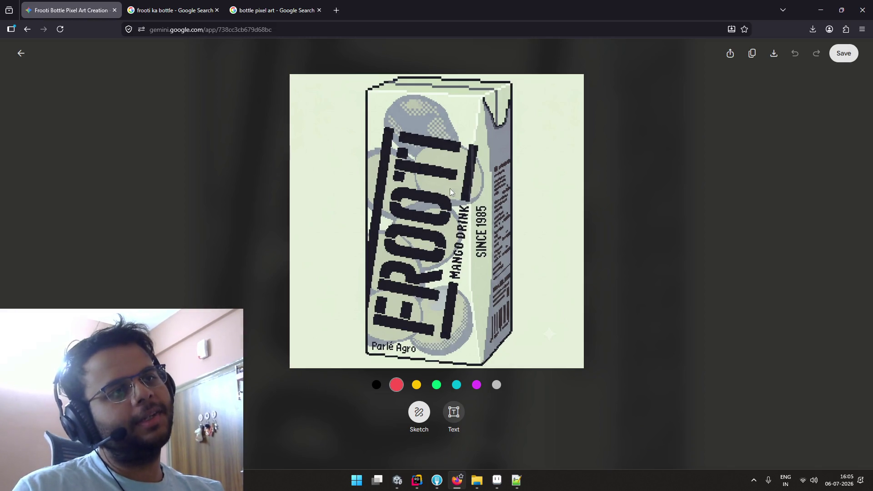
click(577, 199)
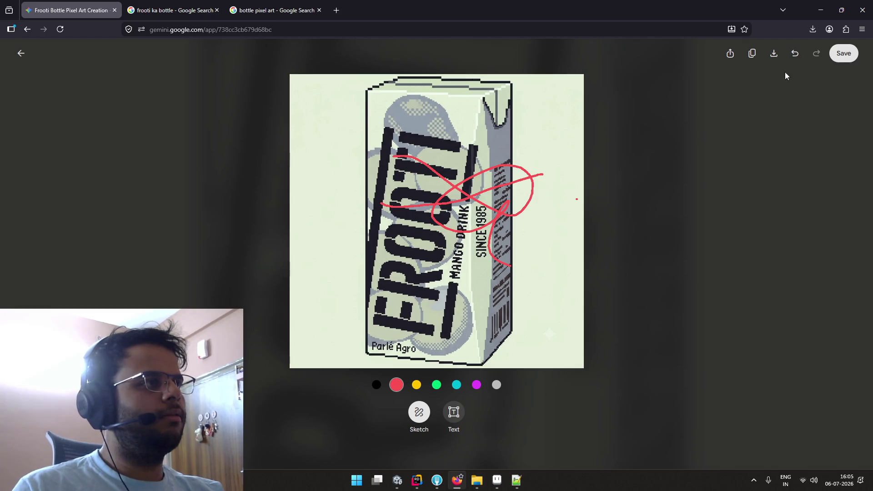
click(794, 59)
click(794, 59)
click(755, 99)
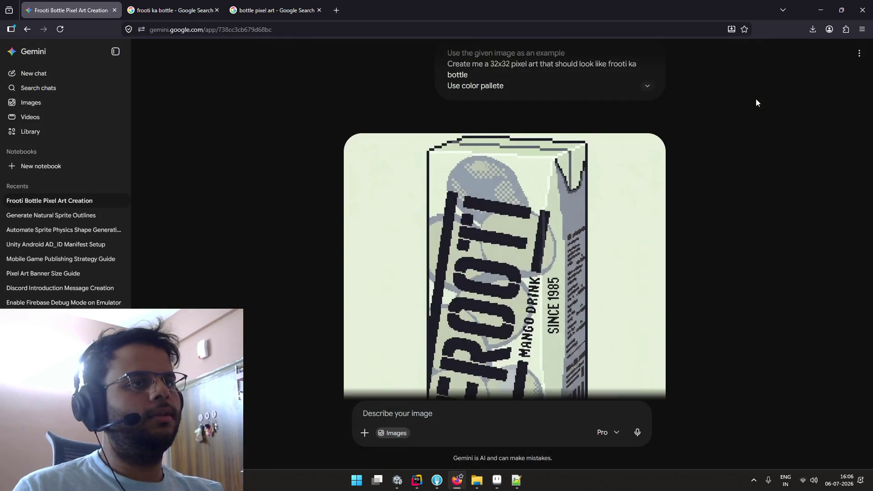
scroll(566, 157, down, 2)
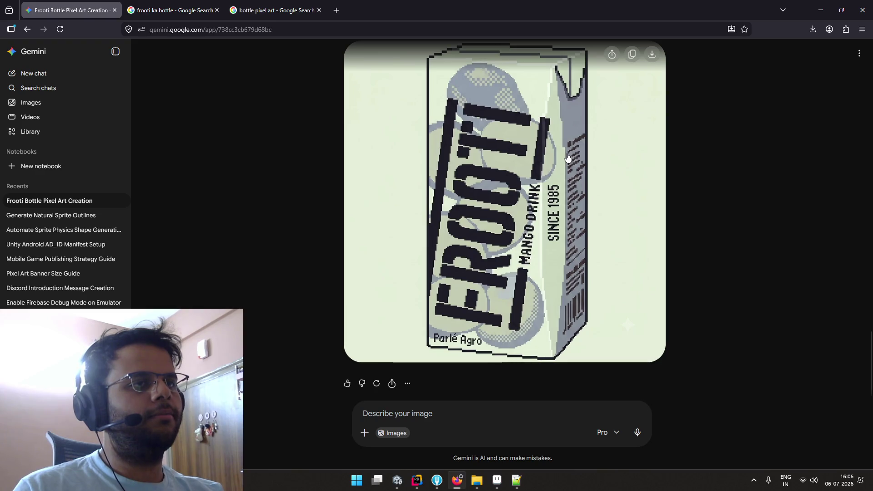
scroll(567, 156, up, 1)
click(306, 14)
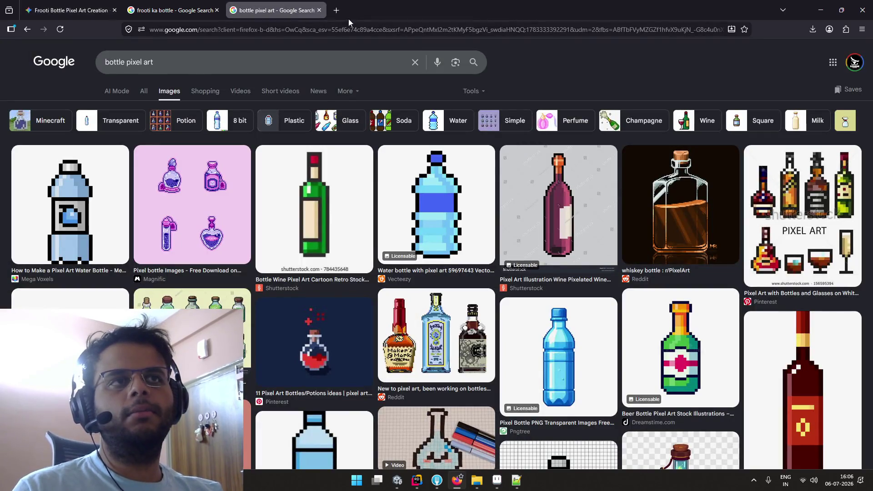
Search Google for 'compress png' in a new tab and open the compresspng.com result
click(336, 10)
text(ilo)
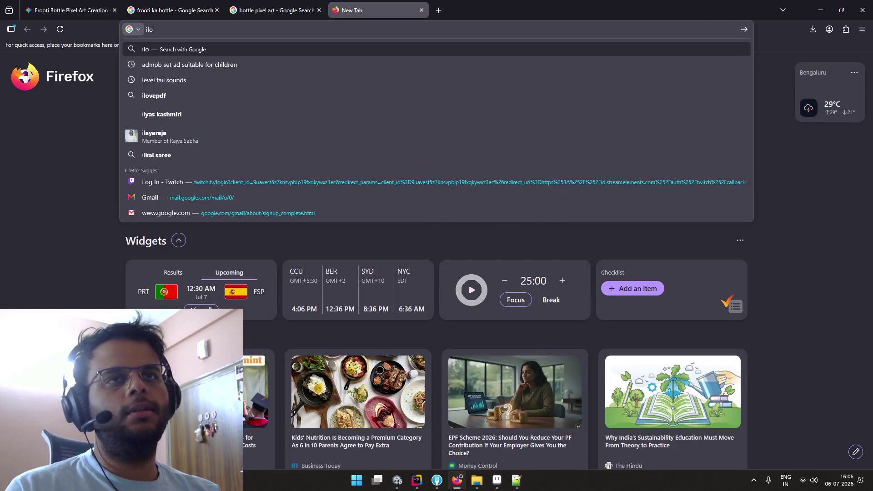
text(ve)
key(ctrl+a)
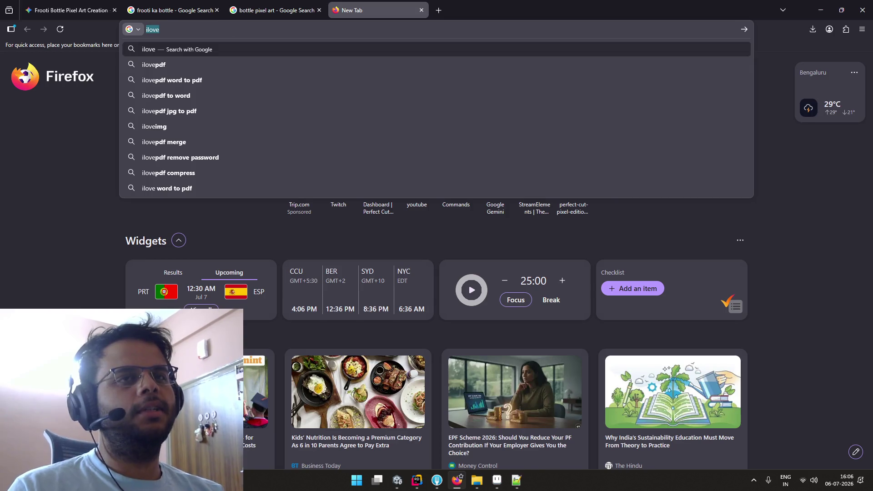
key(BackSpace)
text(compress png)
key(Return)
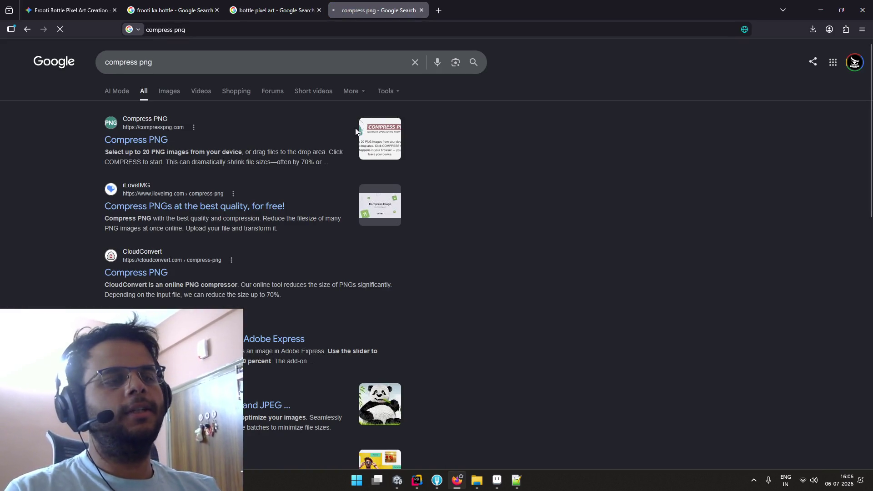
click(162, 145)
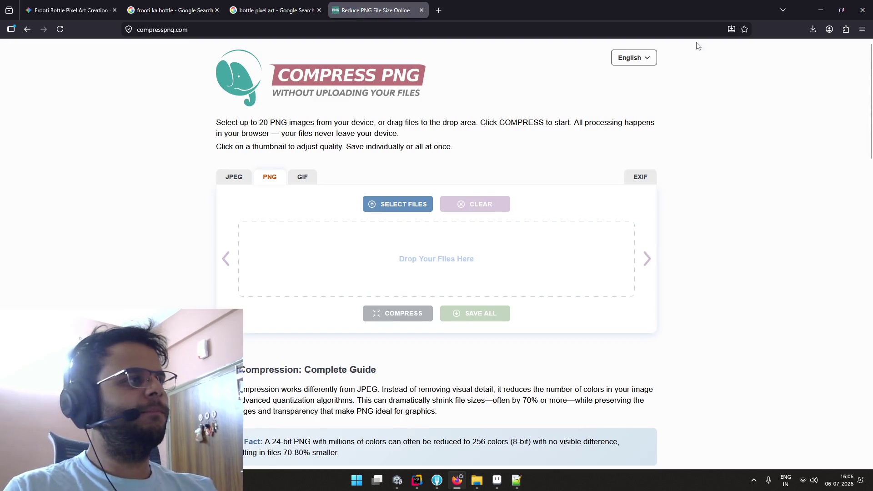
click(812, 29)
Drop the older Gemini PNG onto the compressor, remove it, and return to the Compress PNG tab
click(807, 53)
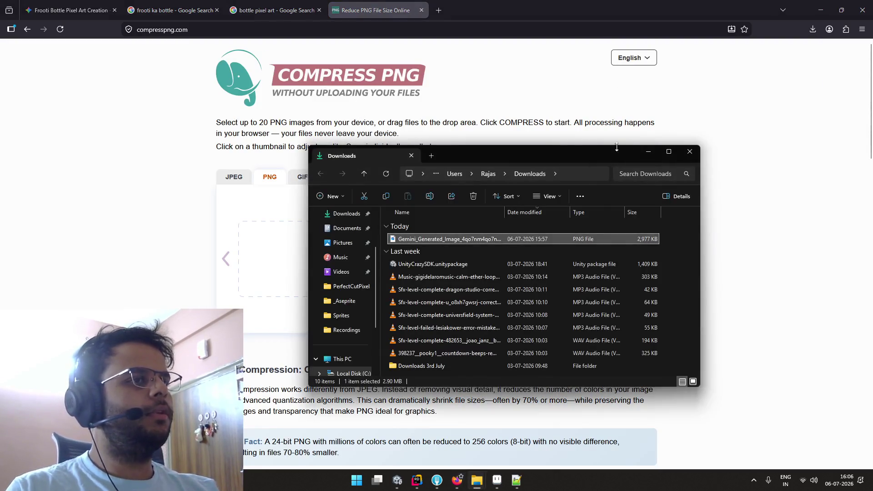
drag(427, 239, 264, 250)
click(195, 236)
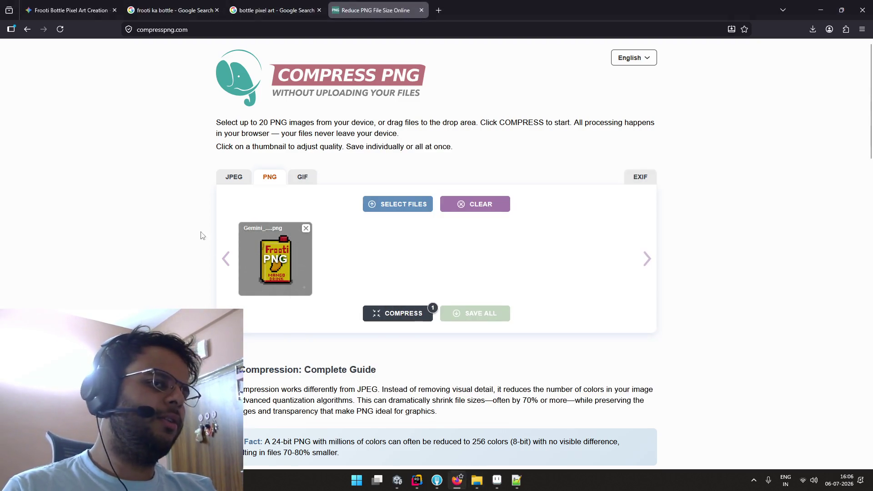
click(306, 229)
click(216, 4)
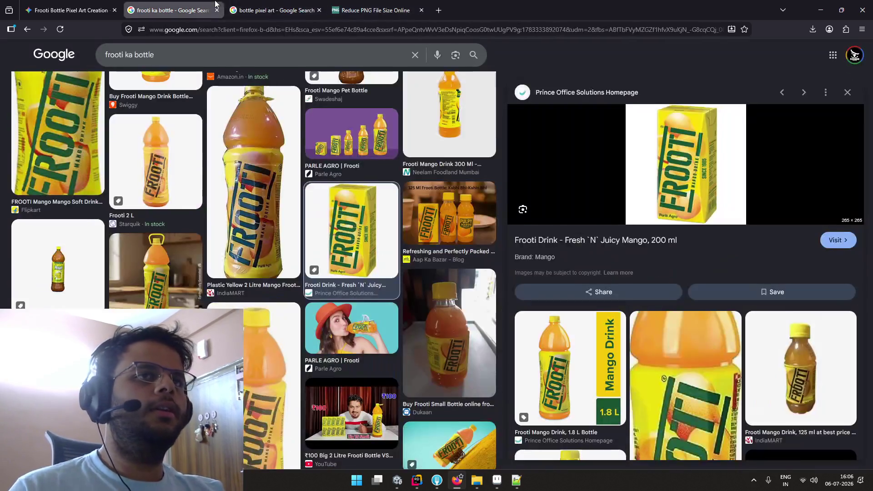
click(70, 10)
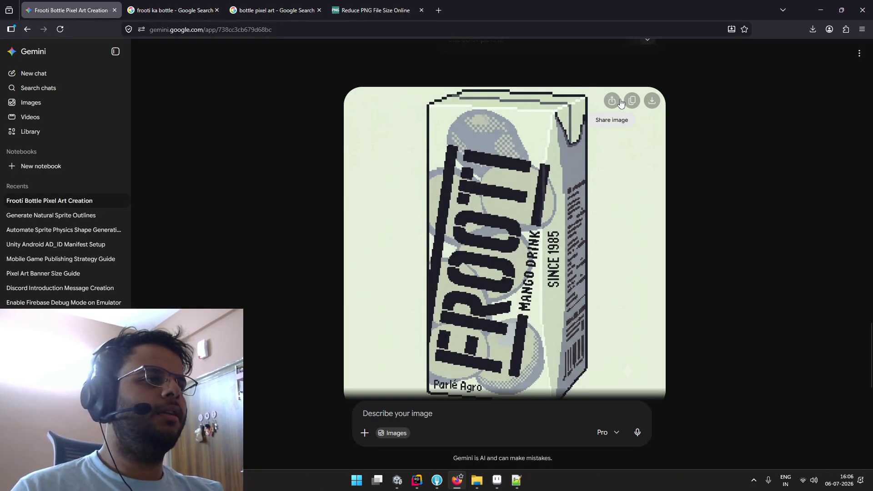
click(388, 11)
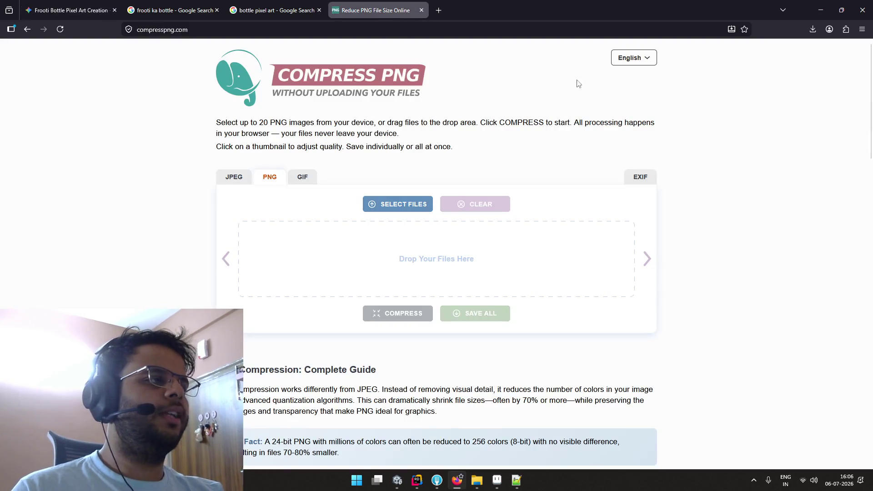
Refresh Downloads and drop the newer 3,497 KB Gemini Frooti PNG onto the compressor
click(813, 29)
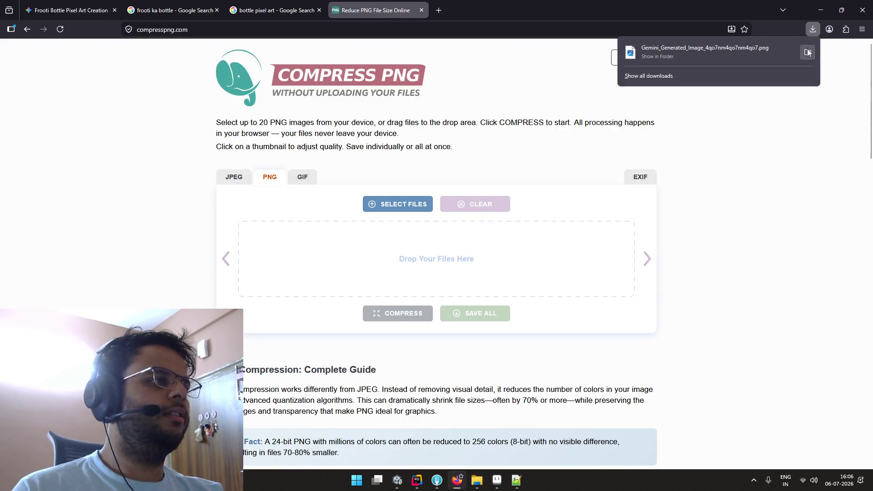
click(808, 52)
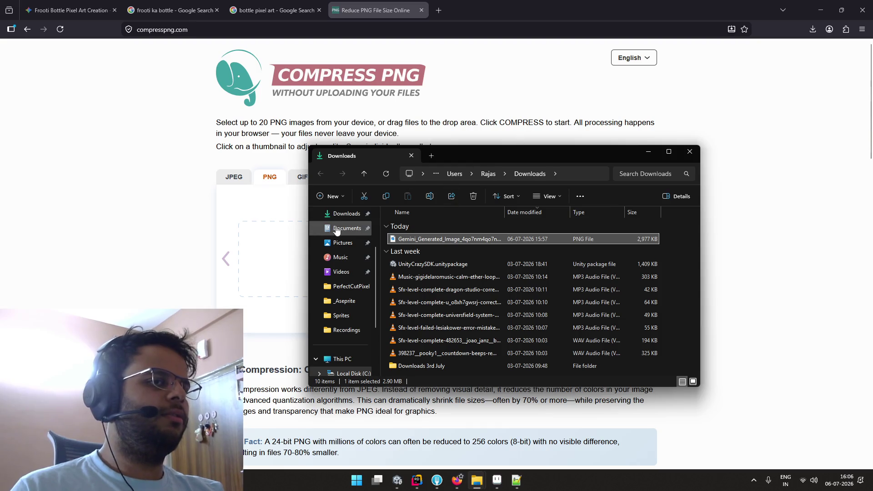
click(342, 214)
scroll(353, 268, up, 2)
click(348, 274)
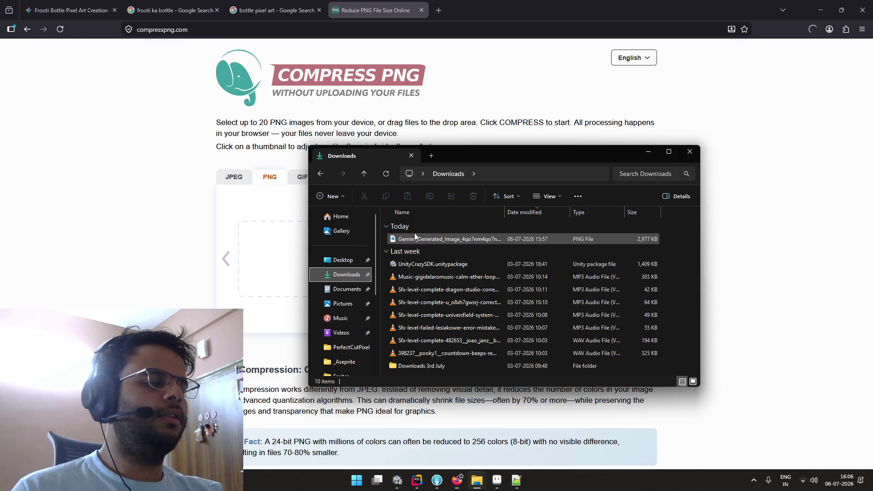
click(427, 253)
click(427, 240)
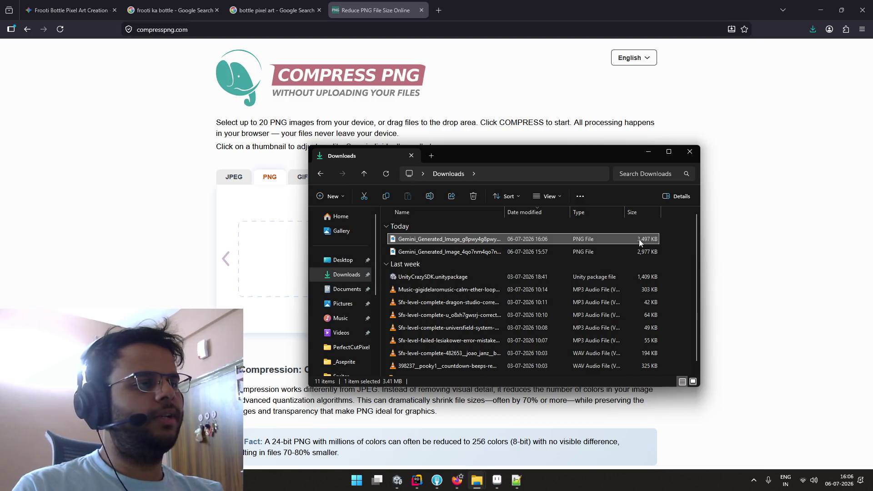
drag(623, 238, 276, 250)
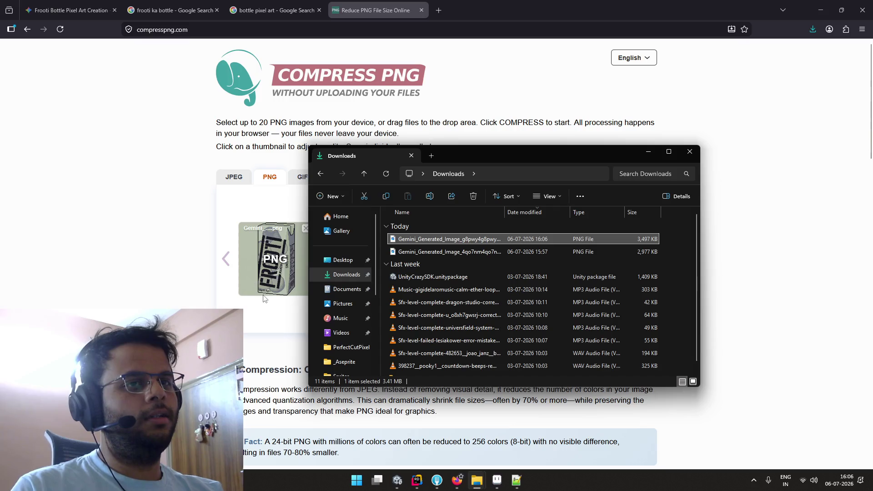
click(298, 299)
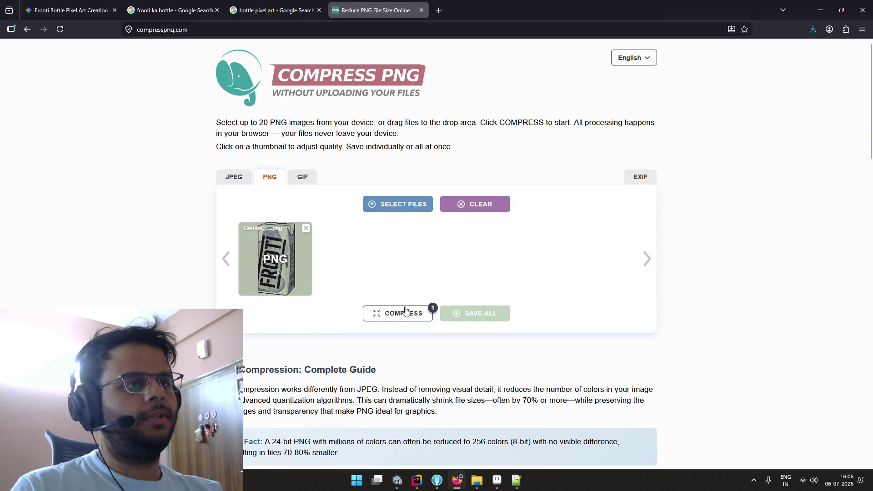
Compress the loaded Frooti carton PNG and review the 3.4 MB to 1.1 MB result
scroll(391, 291, down, 8)
scroll(387, 280, up, 3)
scroll(384, 284, up, 3)
scroll(367, 260, down, 8)
scroll(372, 259, down, 4)
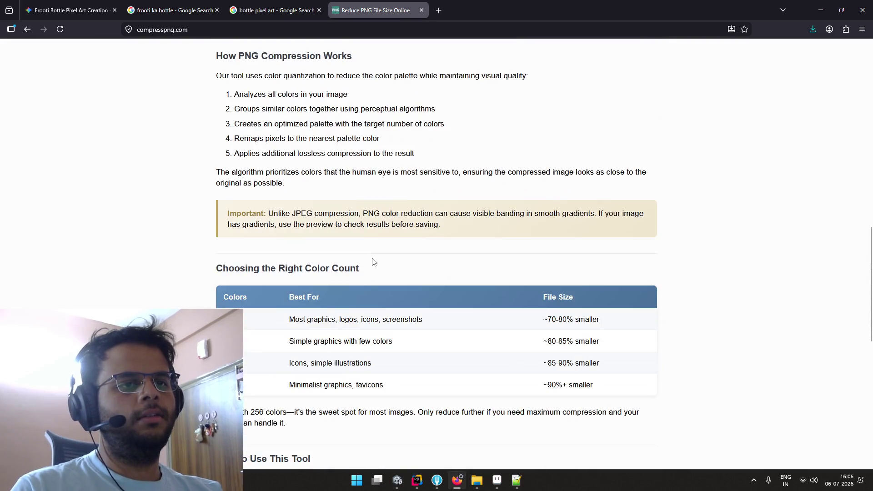
scroll(373, 261, up, 8)
scroll(377, 263, up, 5)
click(386, 267)
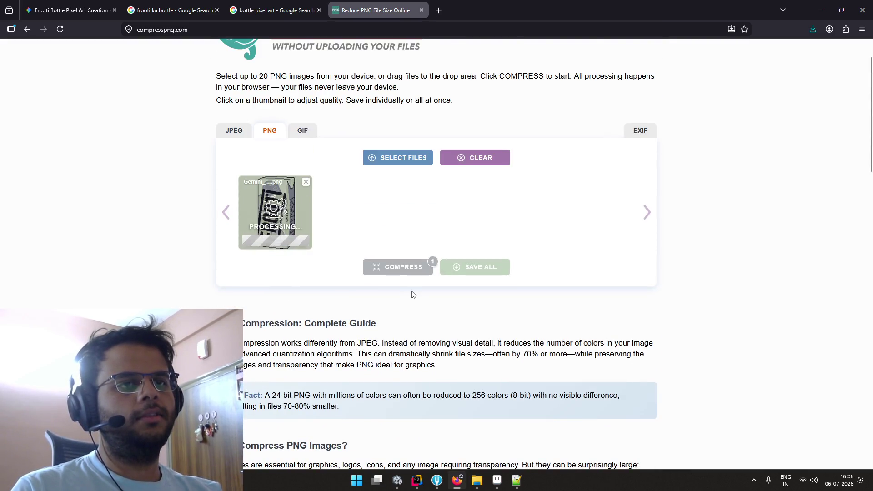
scroll(415, 290, down, 5)
scroll(415, 282, down, 8)
scroll(416, 275, down, 6)
scroll(417, 273, down, 3)
scroll(417, 273, down, 3)
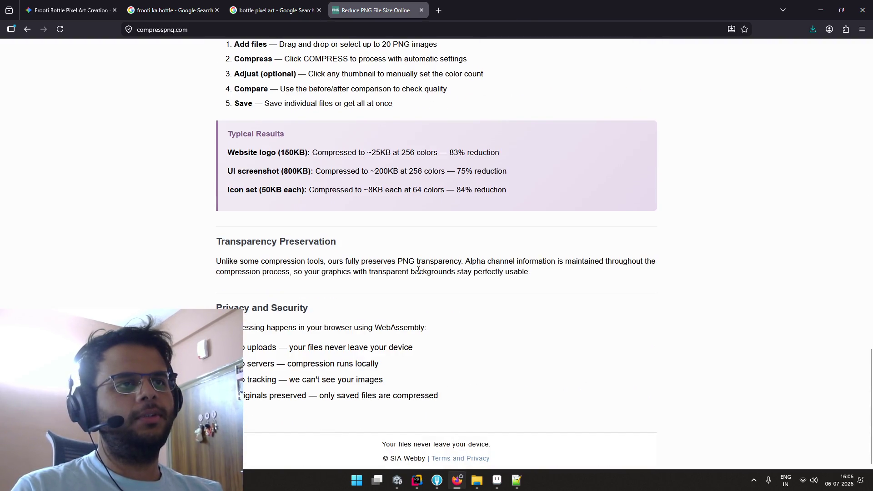
scroll(418, 270, up, 1)
scroll(418, 271, up, 9)
scroll(419, 272, up, 7)
scroll(419, 272, up, 4)
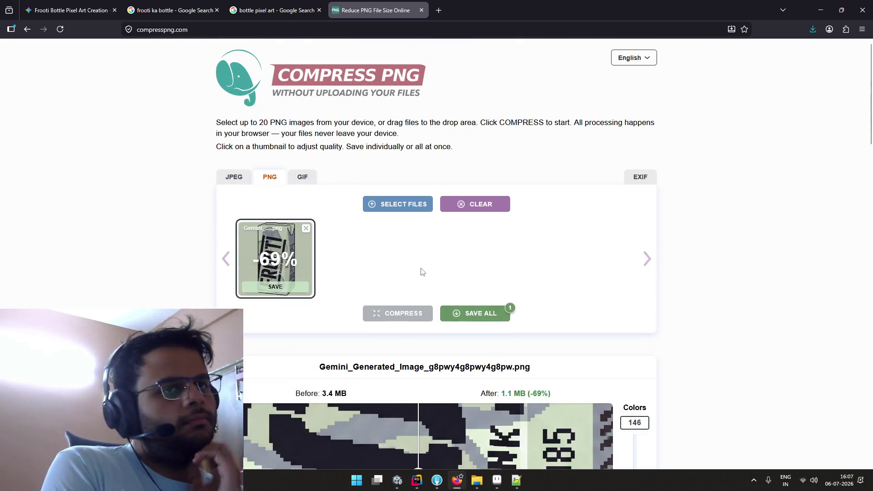
scroll(353, 249, down, 5)
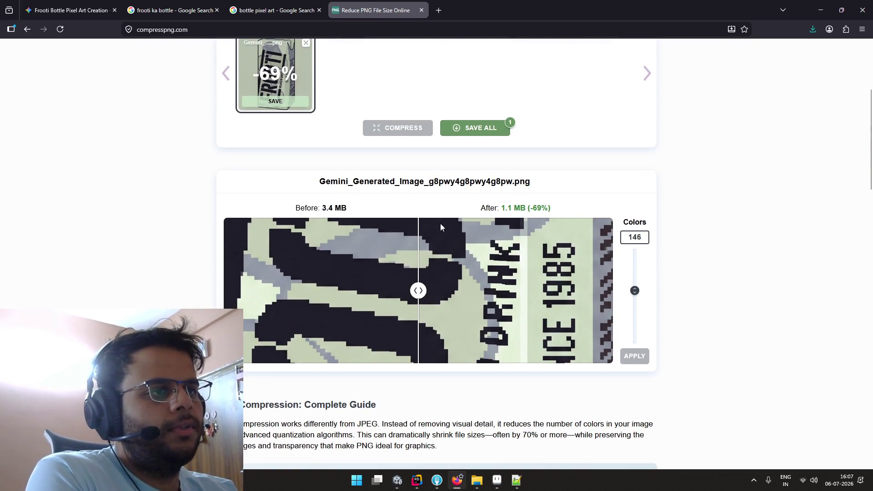
scroll(498, 282, down, 2)
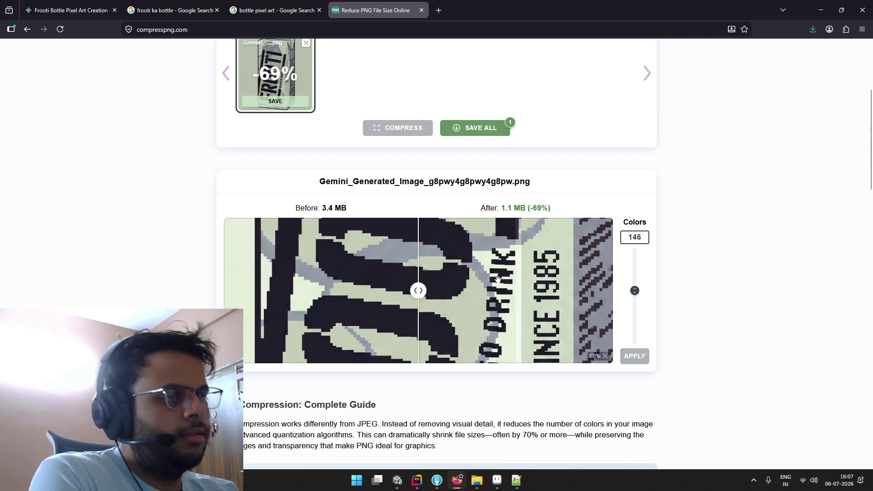
scroll(498, 282, down, 3)
scroll(498, 280, down, 1)
scroll(499, 277, down, 2)
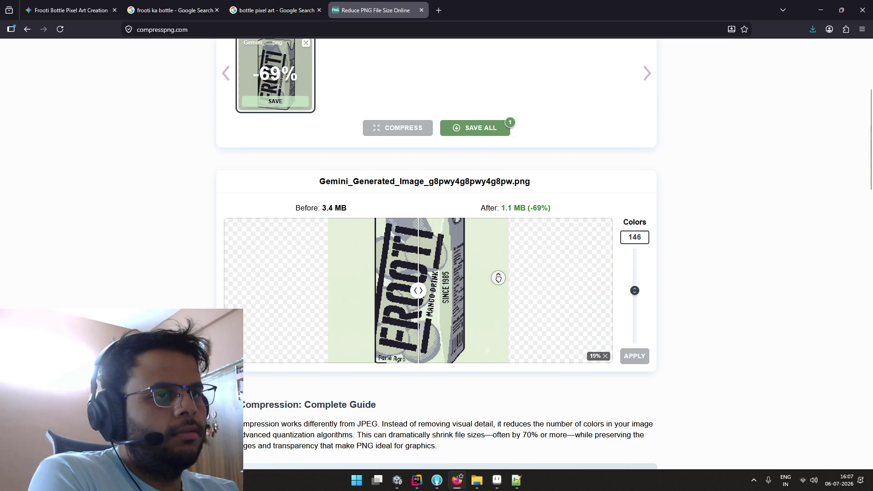
scroll(499, 277, up, 2)
scroll(496, 277, down, 4)
scroll(471, 255, up, 1)
scroll(438, 234, up, 1)
Sweep the before/after split across the carton label to compare original and compressed quality
drag(417, 208, 473, 207)
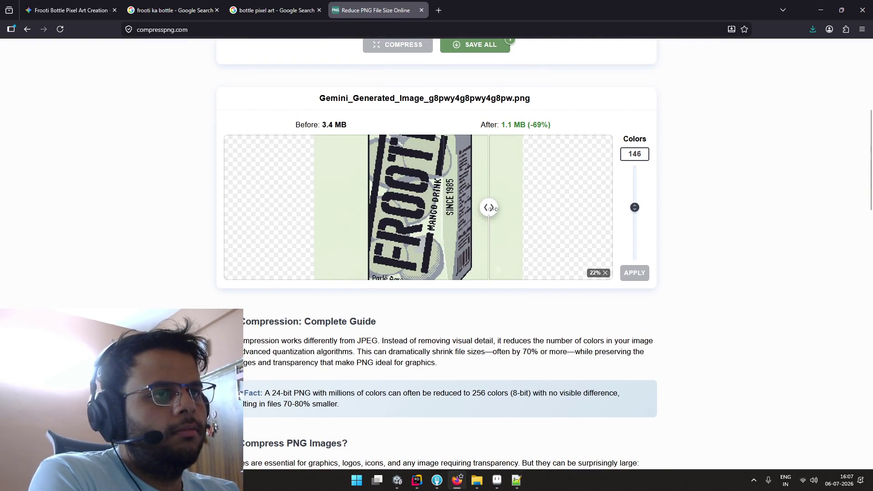
scroll(388, 222, up, 5)
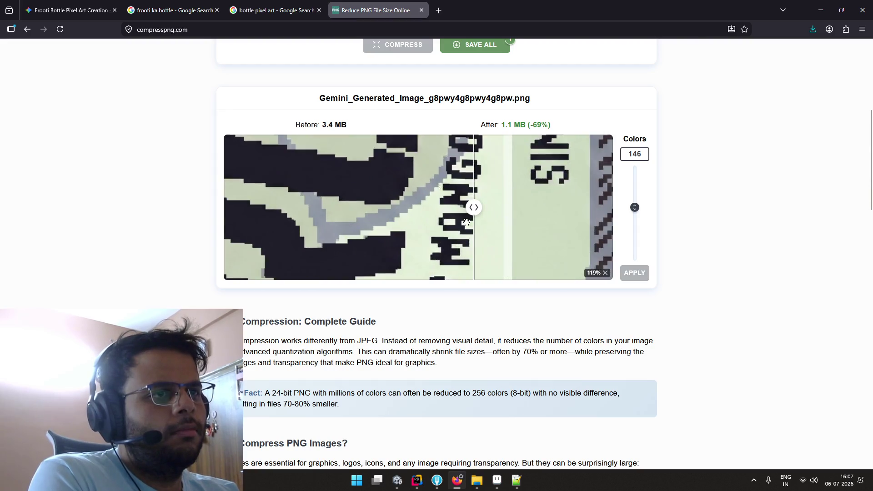
scroll(472, 208, up, 3)
mouse_move(474, 208)
mouse_down()
mouse_move(398, 208)
mouse_move(497, 208)
mouse_move(437, 207)
mouse_move(462, 208)
mouse_move(444, 208)
mouse_up()
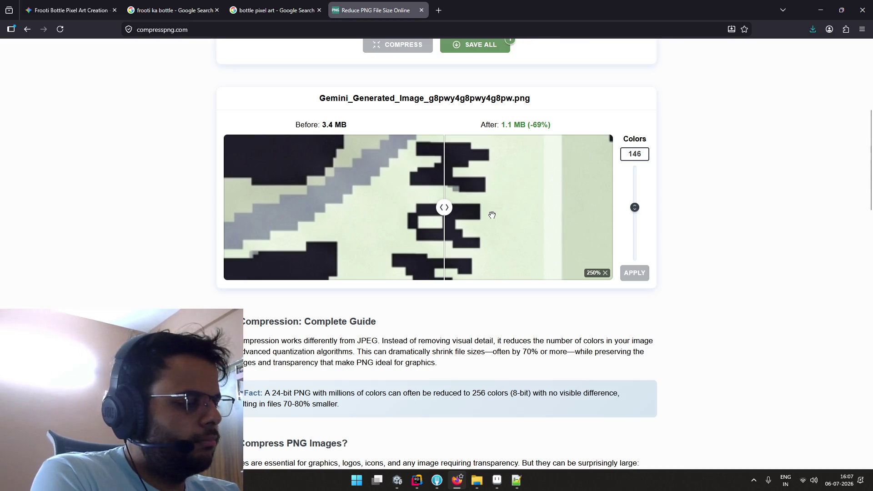
scroll(492, 214, down, 3)
scroll(493, 214, down, 4)
mouse_move(445, 212)
mouse_down()
mouse_move(506, 208)
mouse_move(448, 208)
mouse_up()
scroll(469, 210, up, 2)
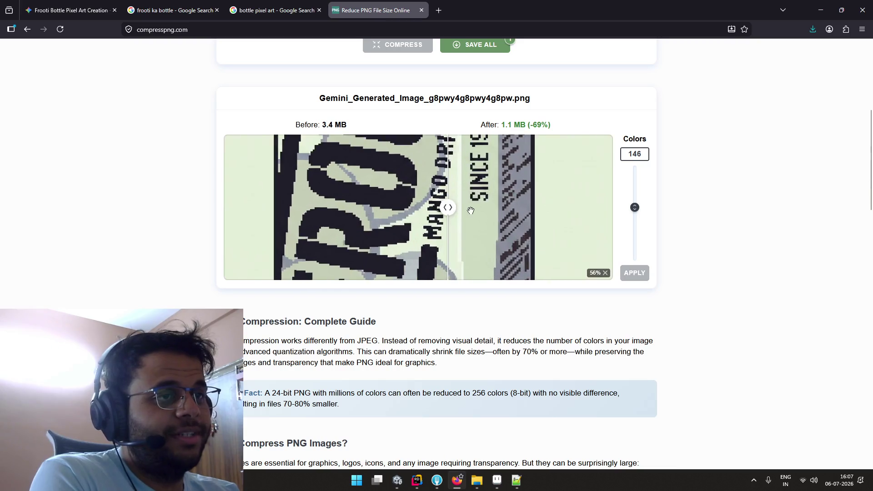
scroll(468, 211, up, 2)
scroll(490, 204, down, 3)
scroll(493, 202, down, 2)
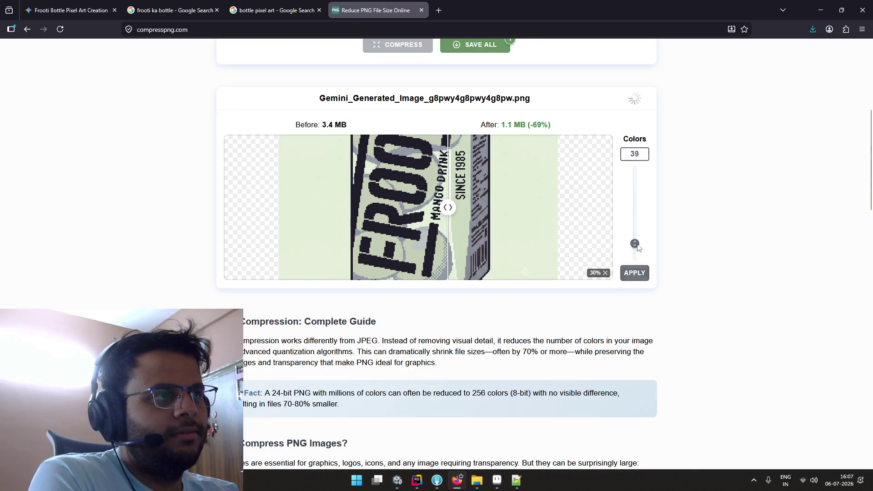
mouse_move(470, 199)
mouse_down()
mouse_move(486, 210)
mouse_move(335, 205)
mouse_move(518, 206)
mouse_move(408, 220)
mouse_up()
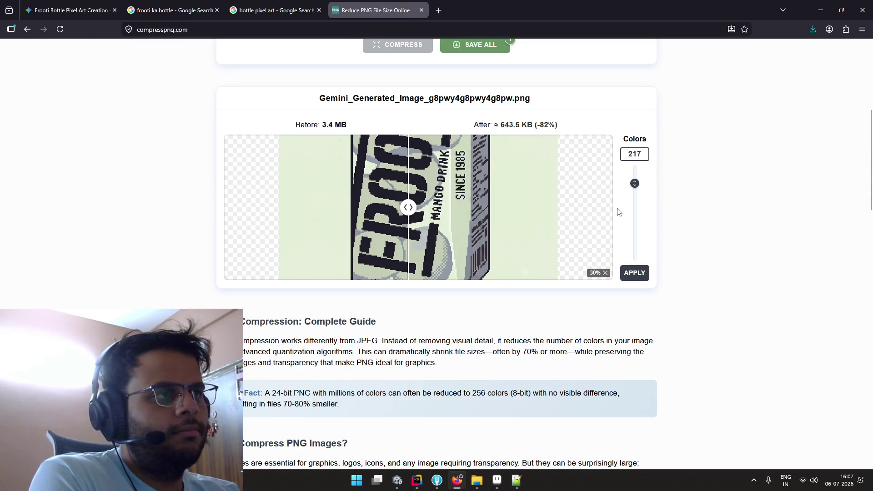
Set the colour count to 152 and compare the carton image again
drag(635, 184, 645, 170)
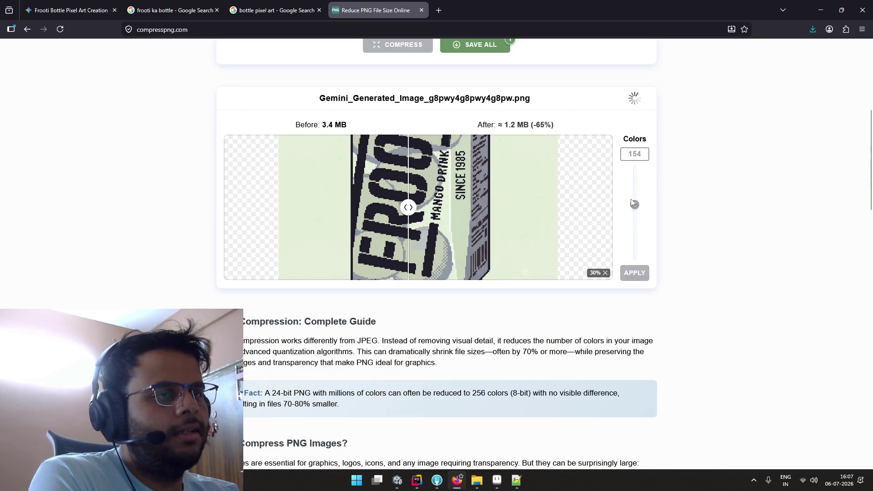
drag(634, 205, 634, 206)
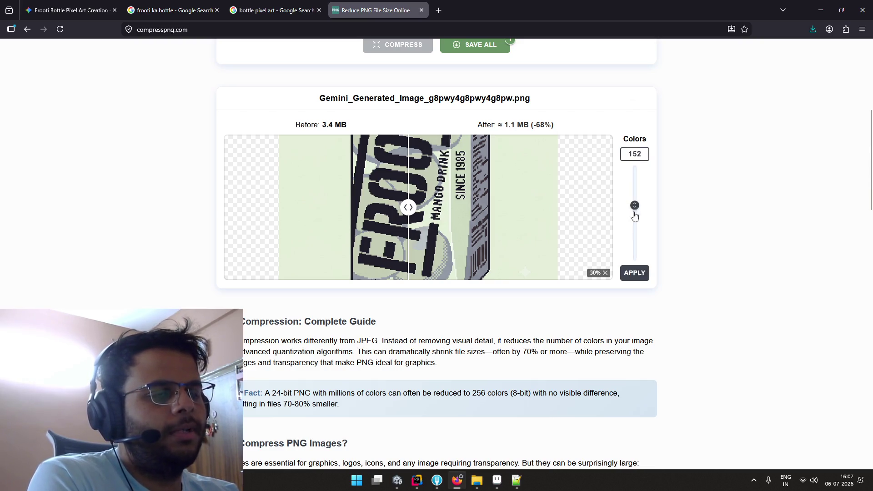
scroll(445, 200, down, 5)
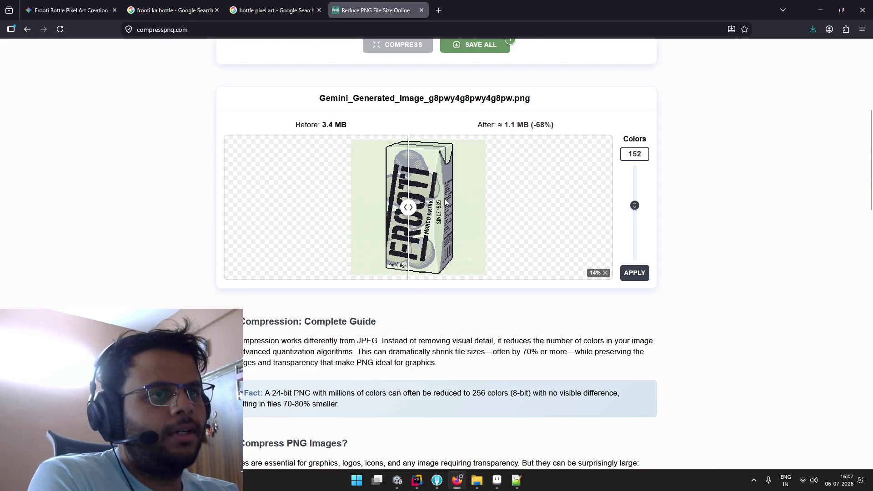
drag(409, 208, 454, 208)
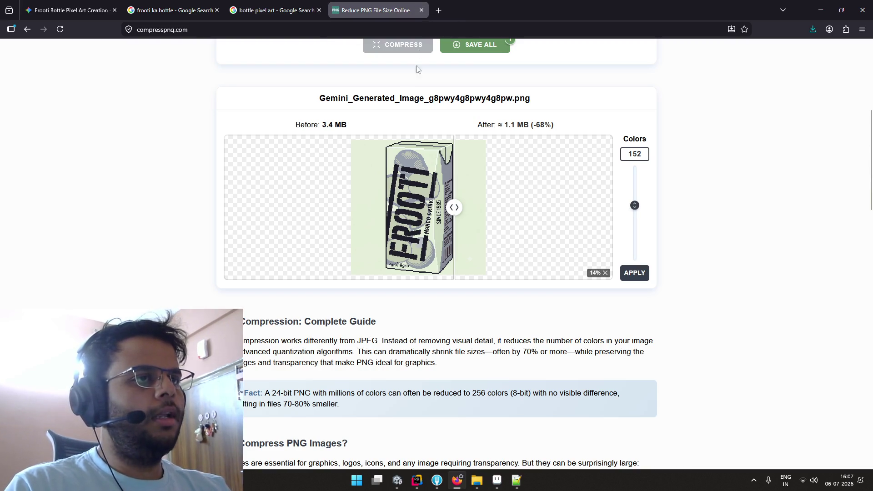
Close the Compress PNG tab, then select and deselect the pear tile in Aseprite
click(421, 11)
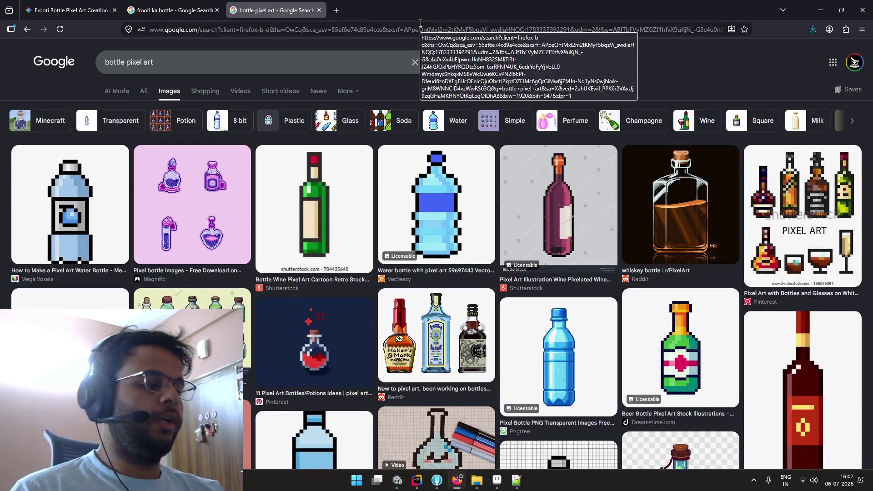
key(alt+Tab)
key(alt+Tab)
key(alt+Tab)
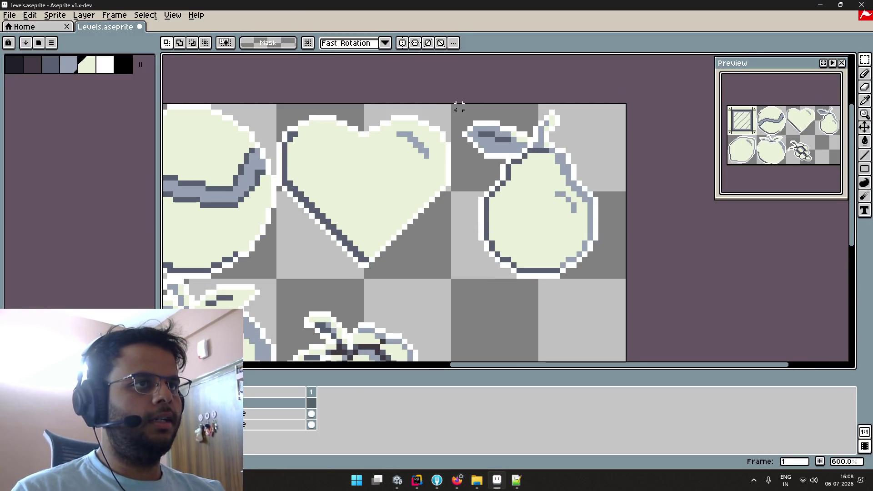
drag(452, 105, 629, 278)
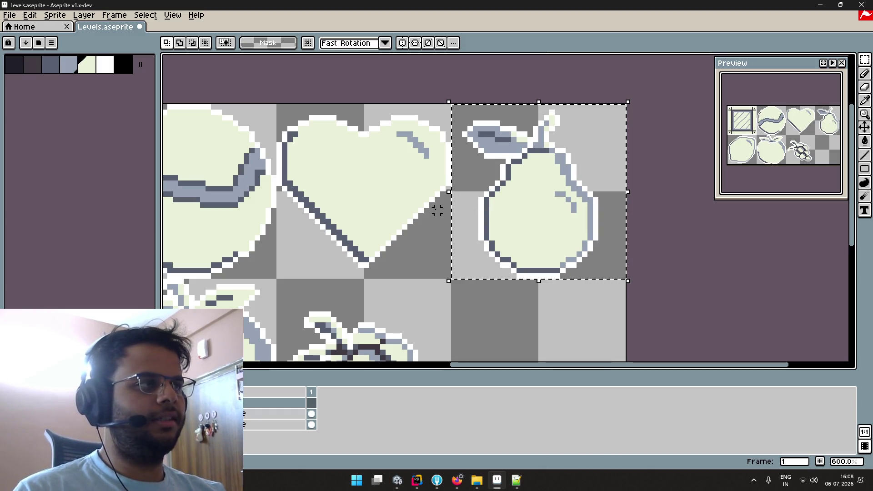
scroll(489, 213, down, 3)
key(ctrl+d)
Flip between the Frooti, Gemini and bottle pixel art browser tabs
key(alt+Tab)
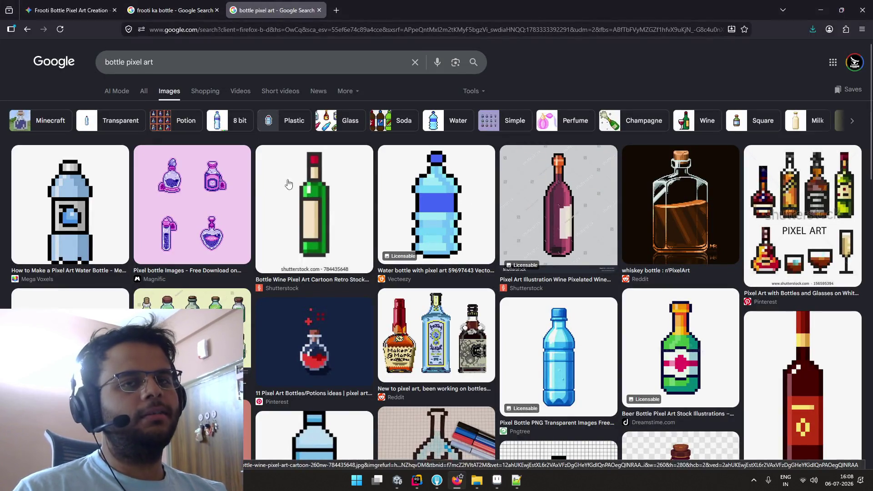
click(189, 12)
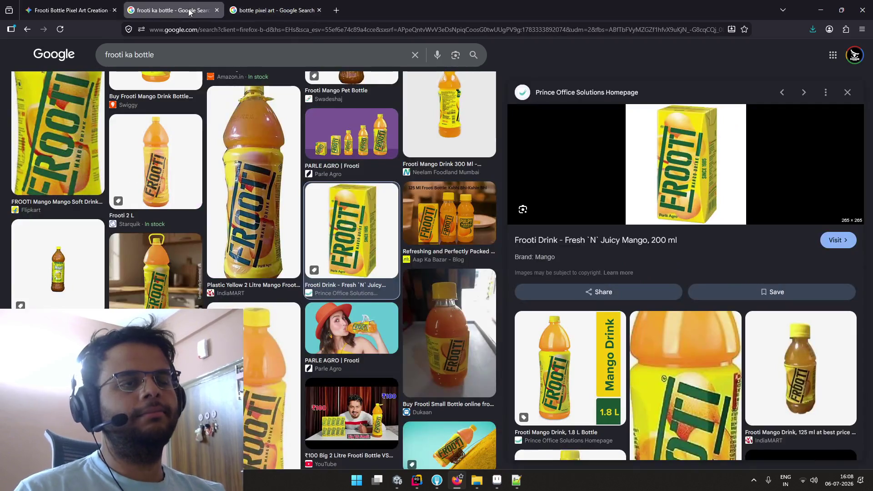
click(68, 10)
click(114, 10)
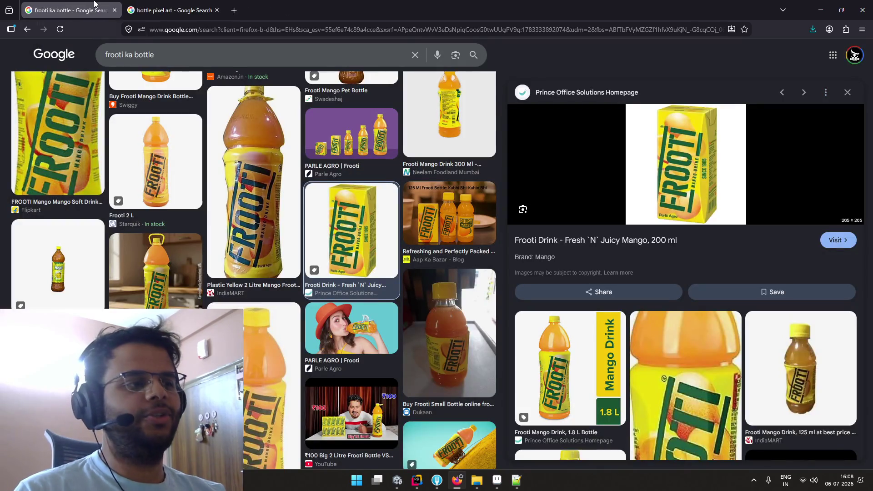
scroll(163, 120, up, 5)
click(173, 10)
click(100, 10)
click(173, 10)
Bring Aseprite forward, dismiss the Start menu, and return to the browser
key(alt+Tab)
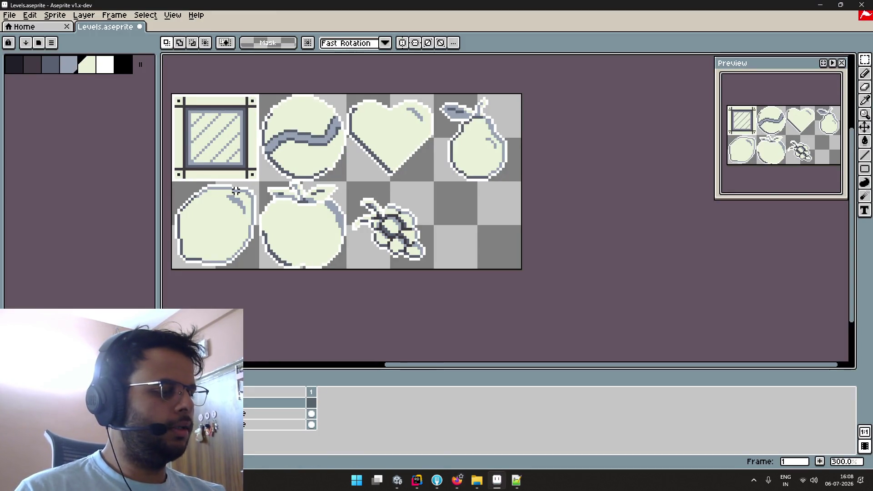
key(super)
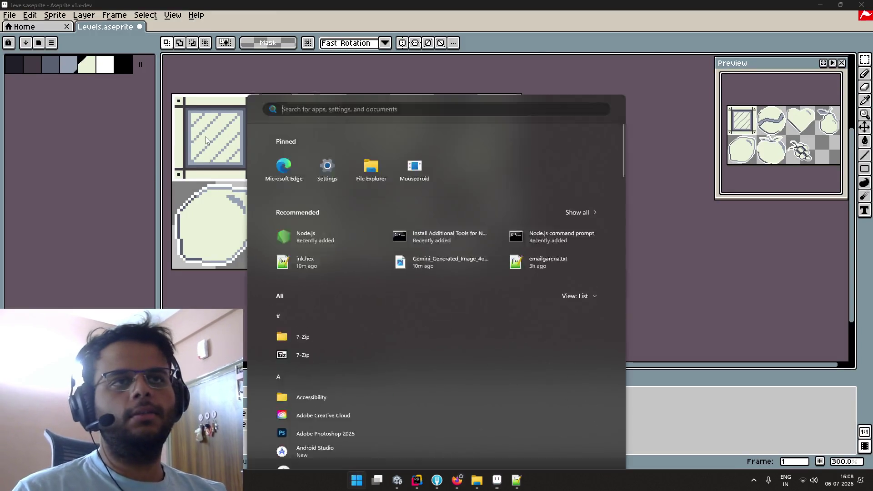
key(Escape)
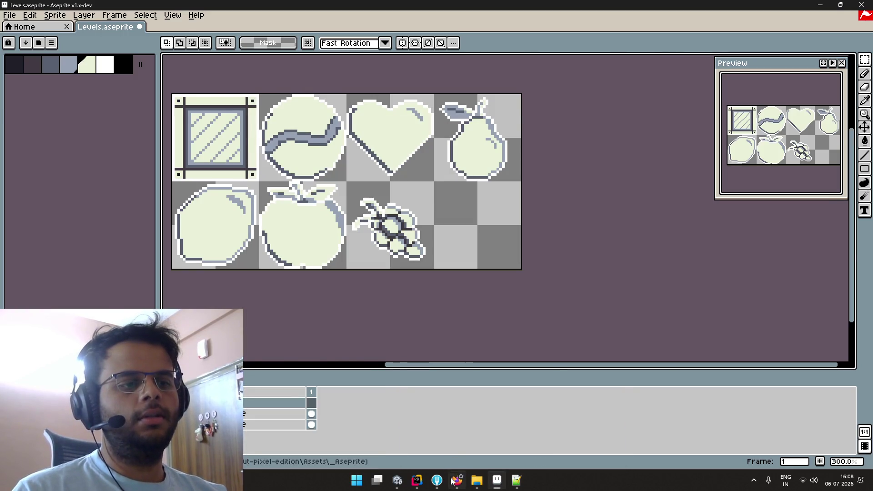
key(alt+Tab)
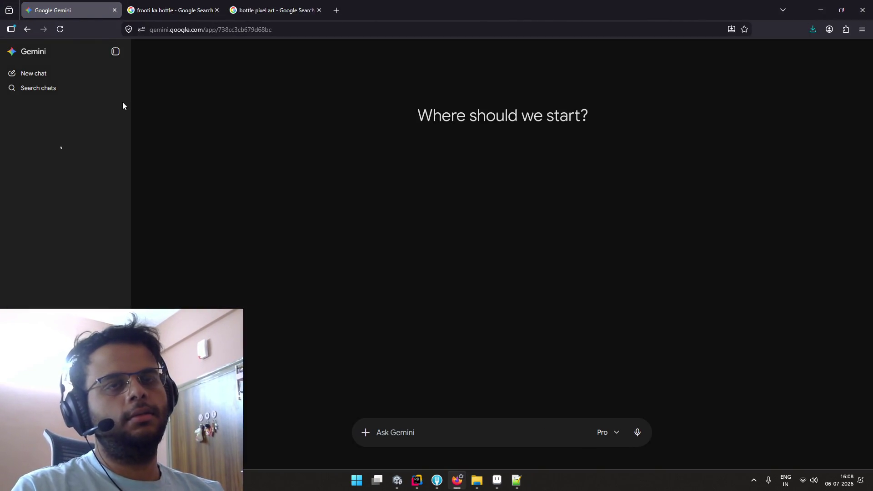
Open the Frooti Bottle Pixel Art Creation chat, expand its prompt, and paste it into stream chat
click(76, 201)
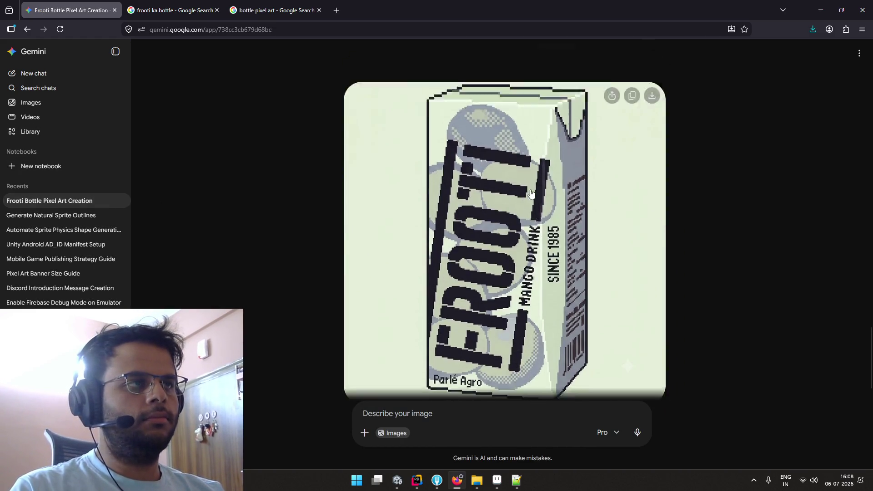
click(647, 174)
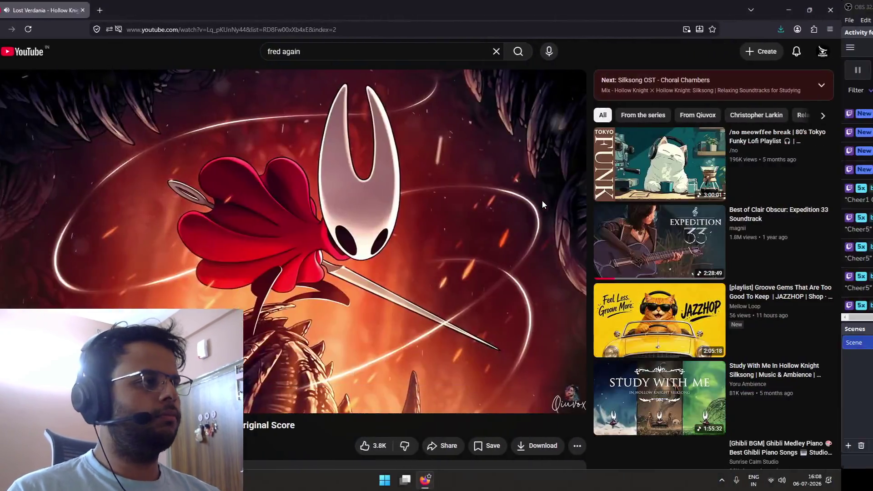
key(alt+Tab)
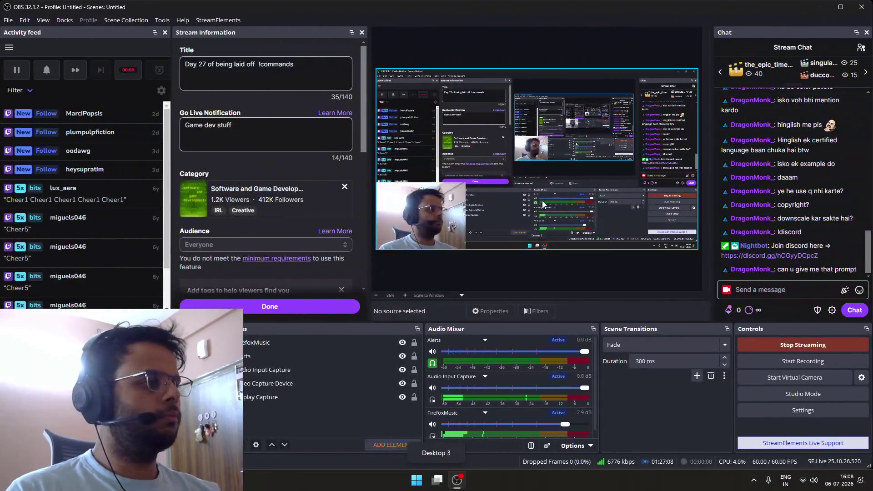
click(814, 295)
key(ctrl+v)
key(Return)
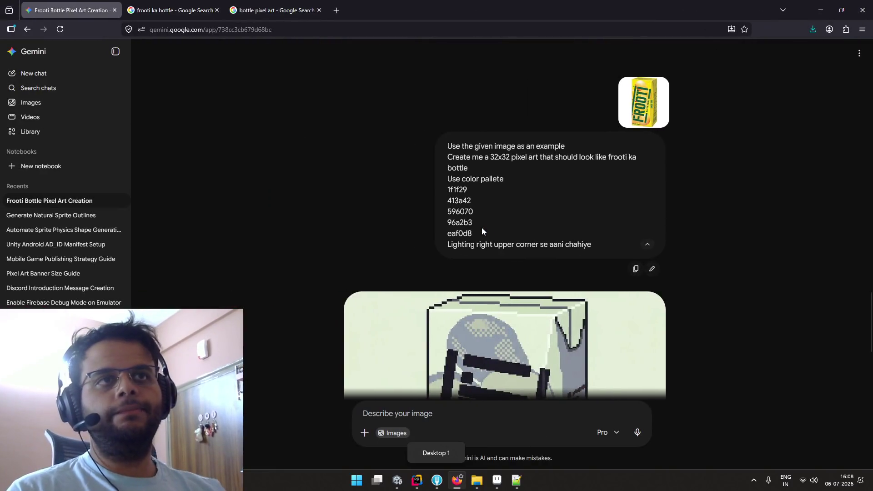
Close the bottle pixel art and frooti ka bottle search tabs with Ctrl+W
mouse_move(191, 3)
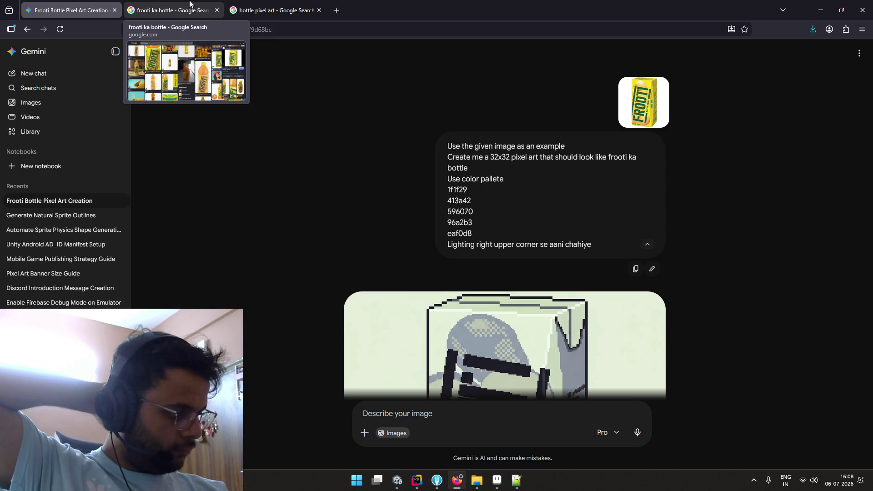
click(191, 7)
click(273, 10)
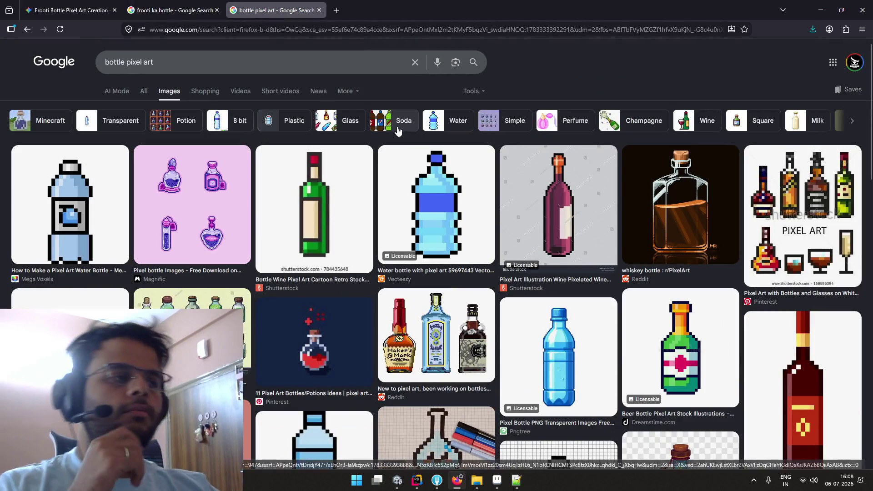
key(ctrl+w)
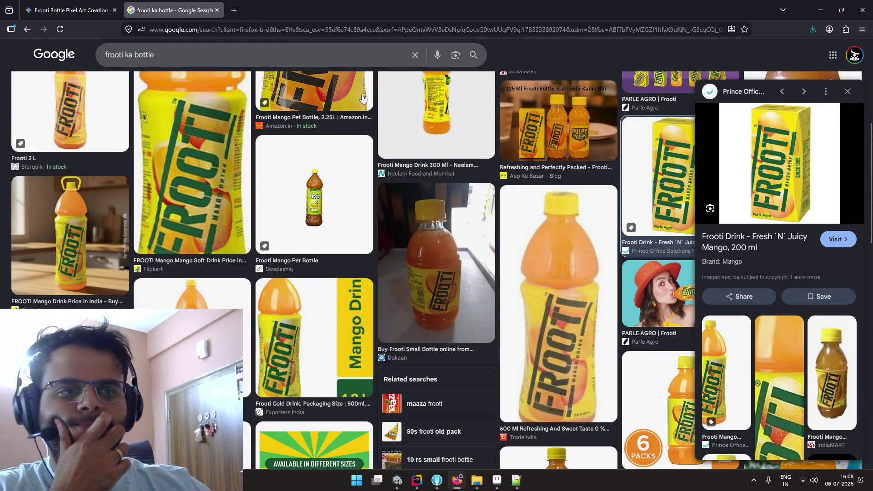
key(ctrl+w)
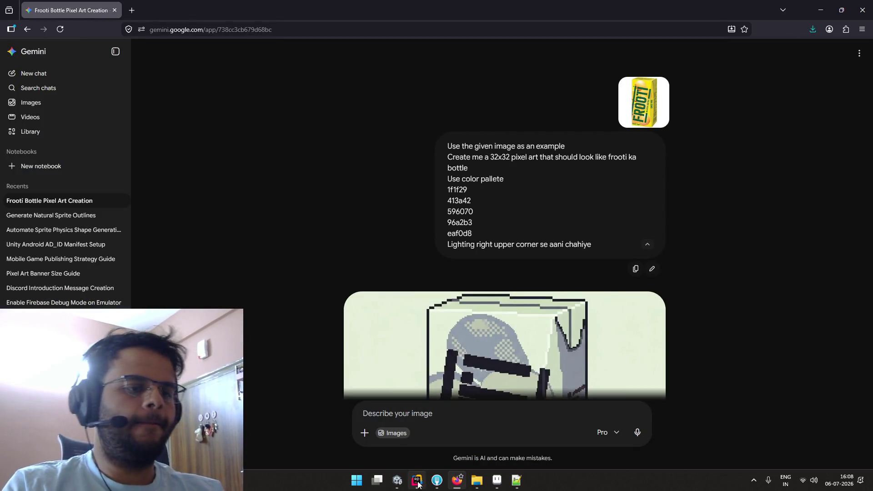
Bring up the Downloads folder window from the taskbar
mouse_move(418, 470)
mouse_move(477, 481)
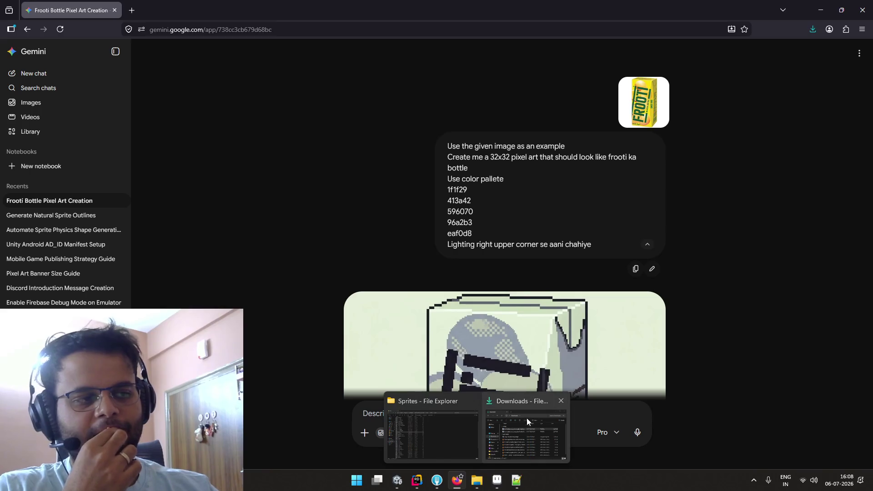
click(547, 424)
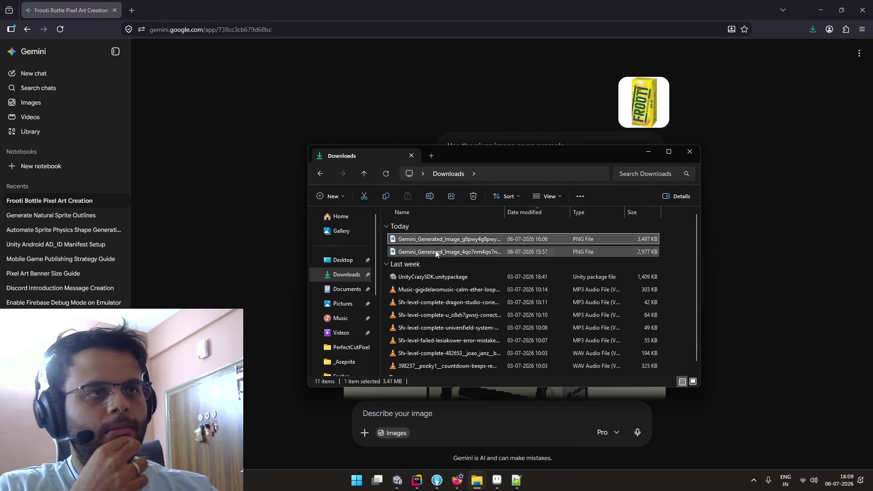
Browse This PC > R: > Art Stuff and open D3.aseprite in Aseprite
scroll(352, 291, down, 3)
click(356, 354)
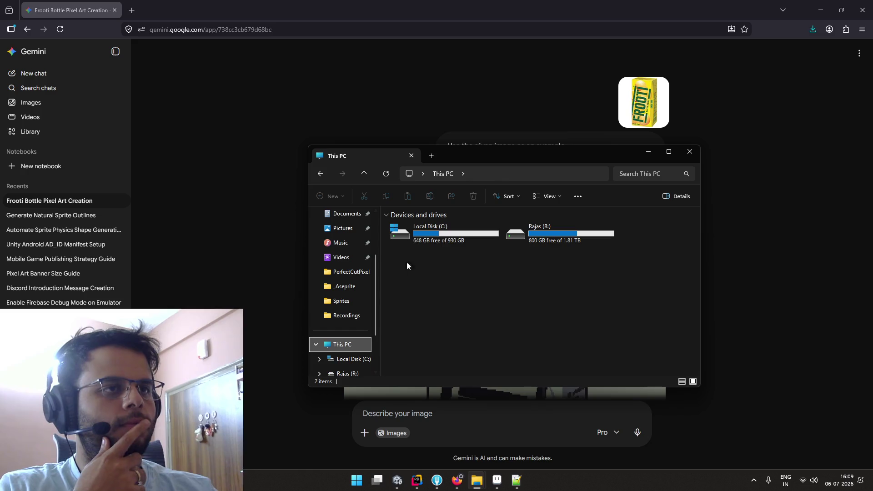
double_click(529, 228)
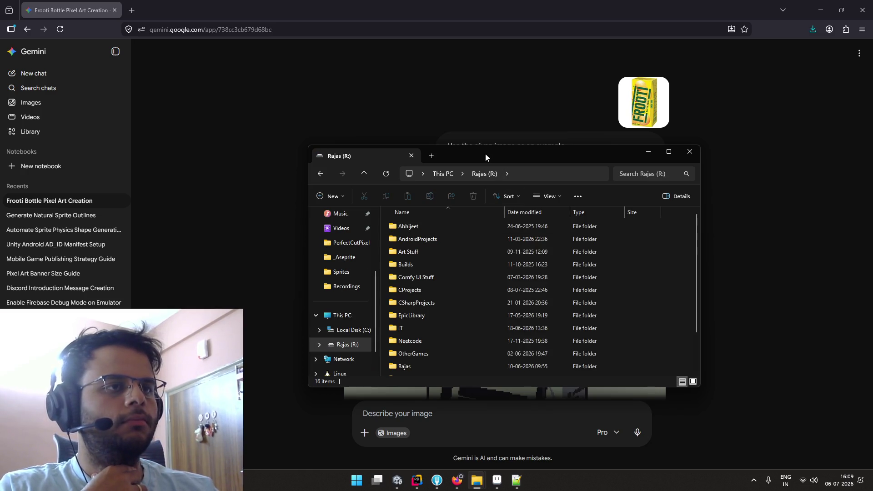
double_click(485, 155)
double_click(231, 104)
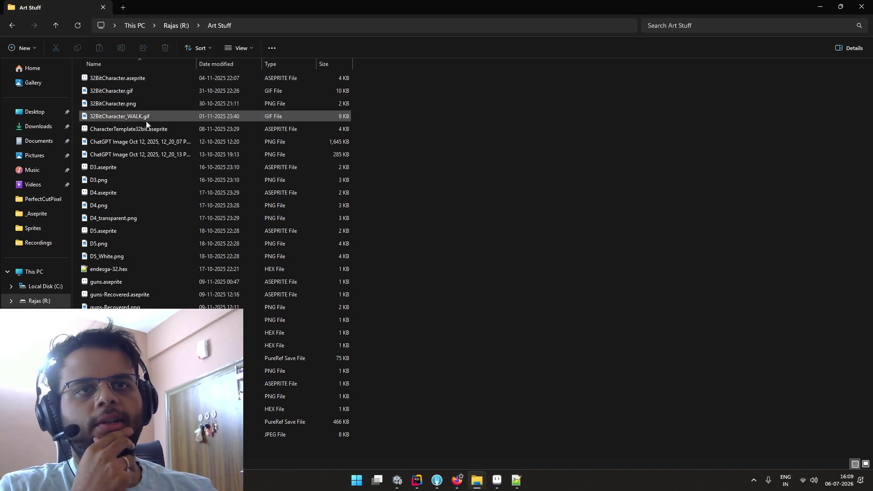
double_click(135, 168)
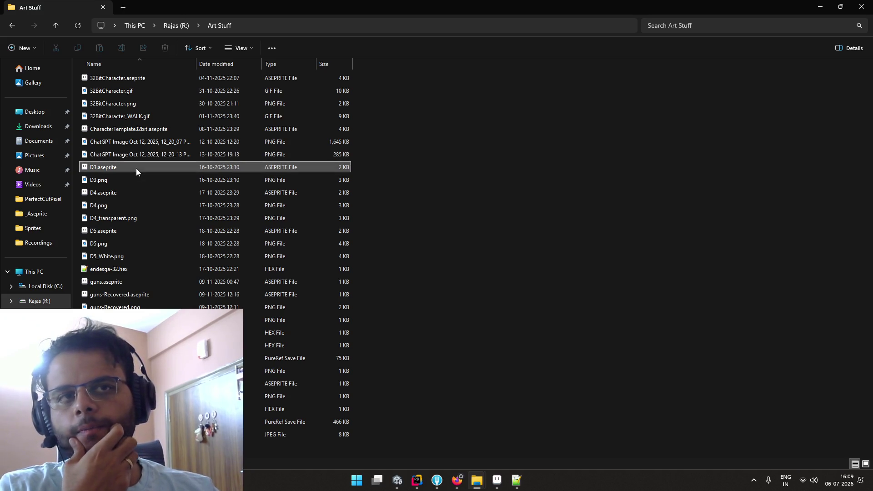
scroll(477, 202, up, 3)
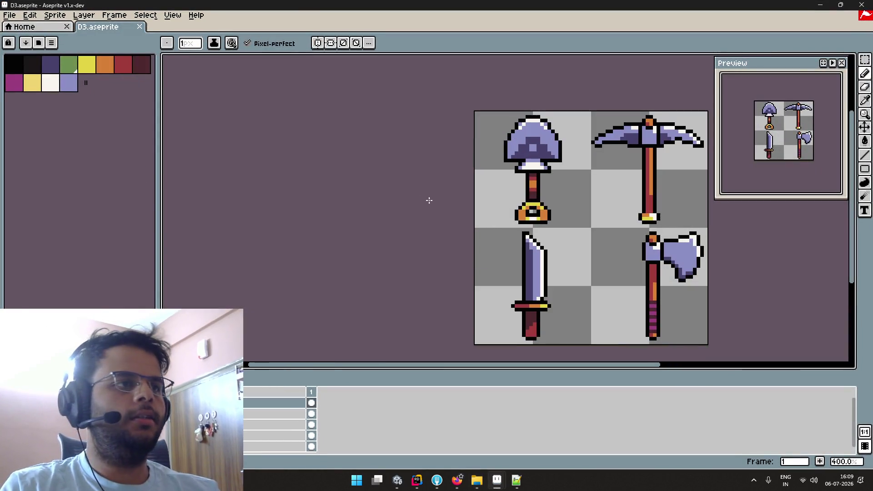
Pan the D3 tool sprites into view and check the Art Stuff folder
drag(443, 200, 305, 159)
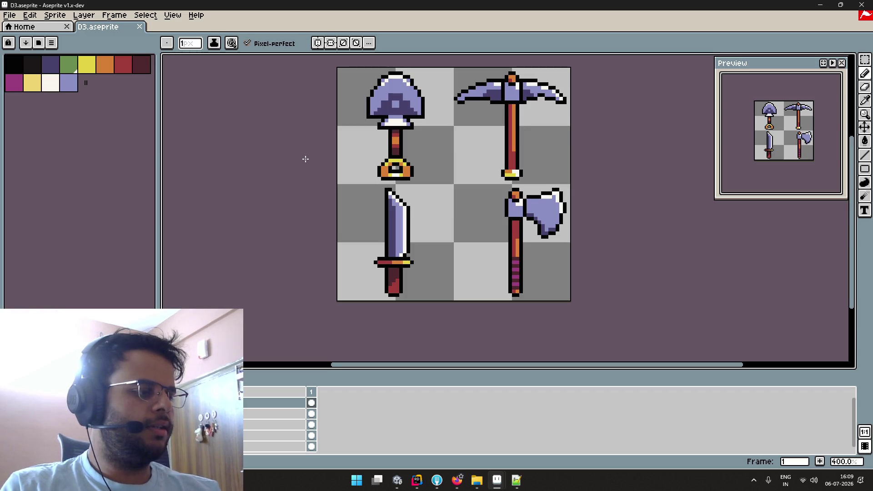
drag(319, 162, 267, 179)
scroll(267, 179, up, 1)
scroll(267, 181, down, 1)
key(alt+Tab)
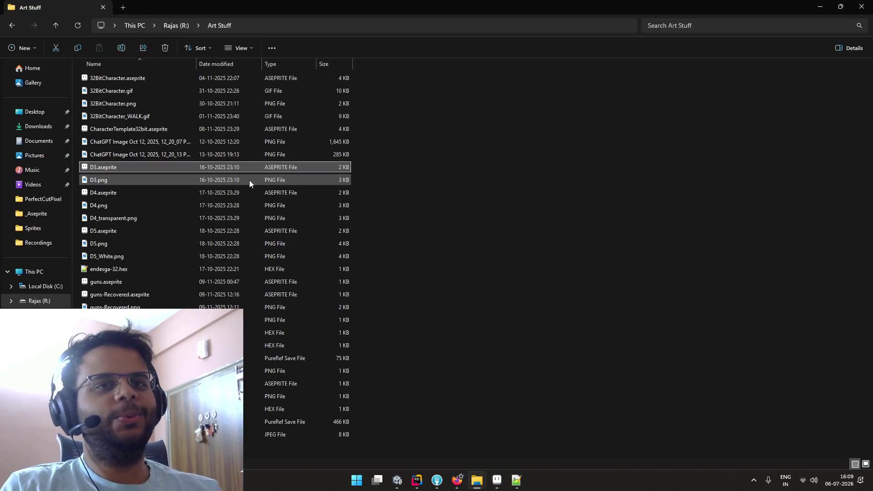
key(alt+Tab)
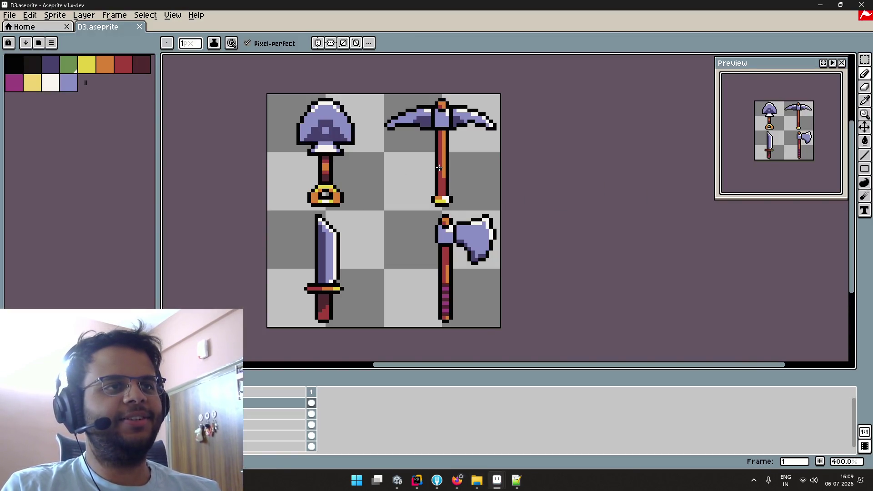
key(alt+Tab)
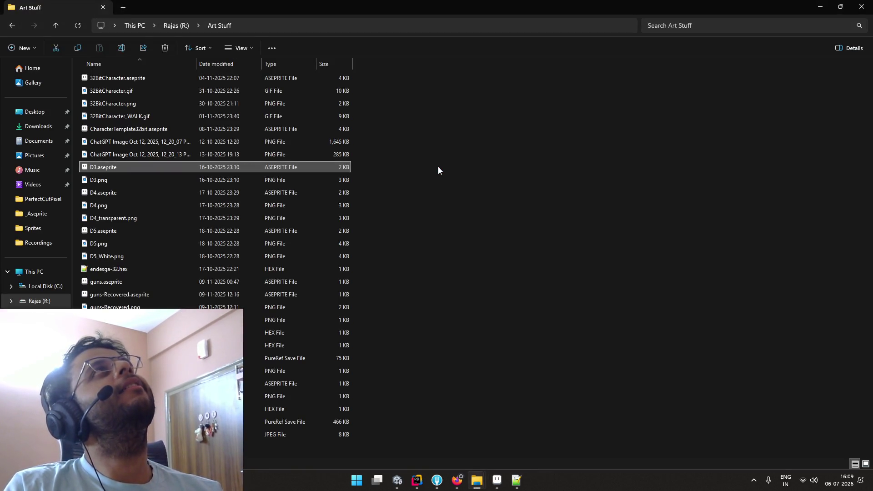
key(alt+Tab)
Compute 32×32 in Calculator, then close it
key(super)
text(cal)
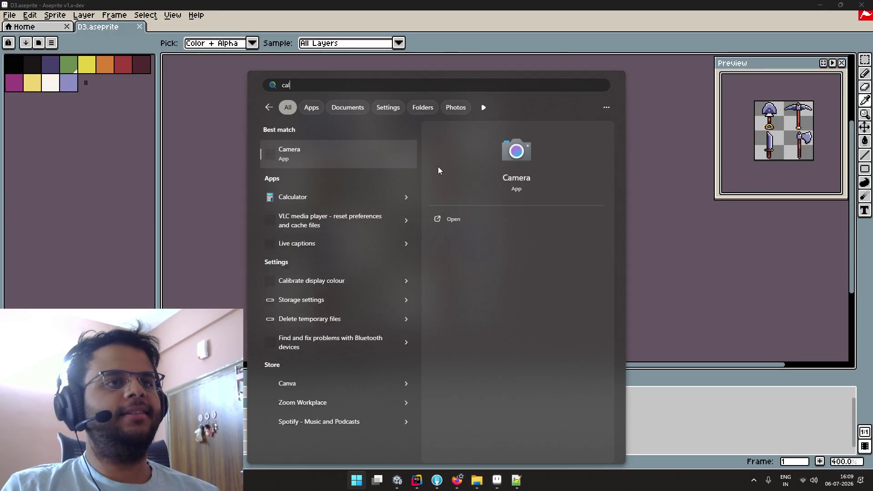
key(Return)
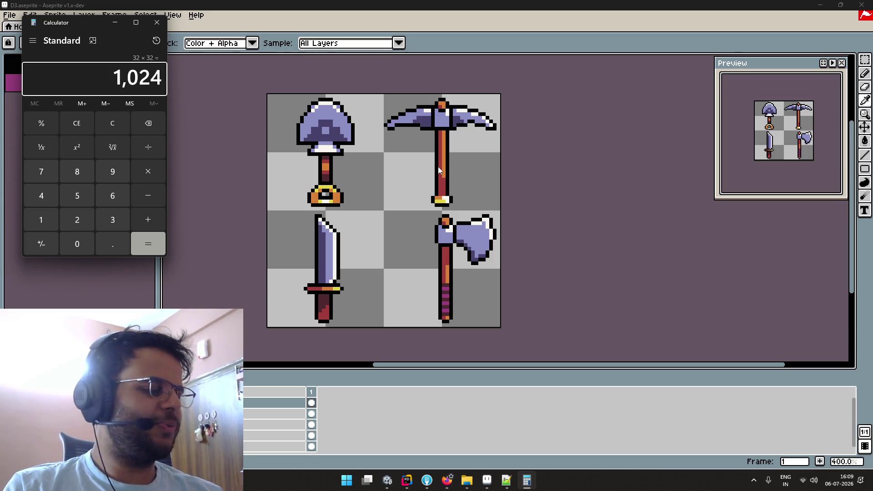
key(b)
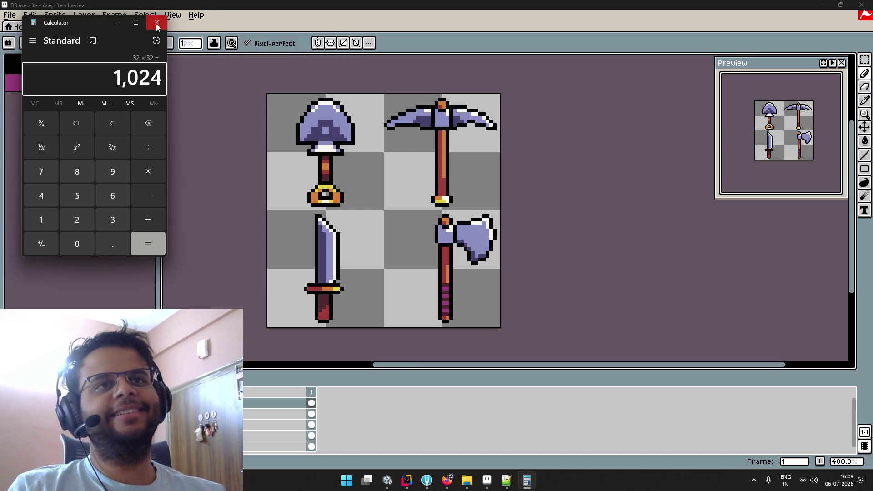
click(156, 23)
Marquee-select the pickaxe tile in the top-right quarter, then go to the Home page
scroll(343, 124, up, 2)
scroll(344, 124, down, 1)
key(m)
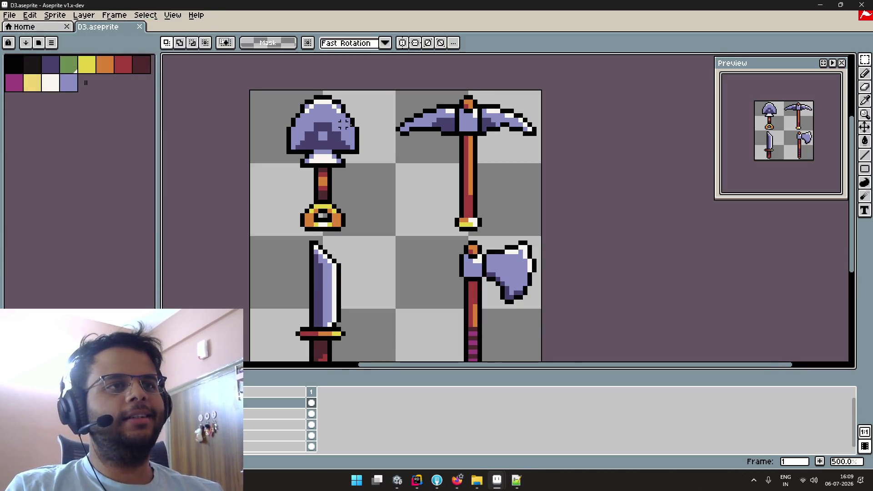
drag(397, 92, 541, 236)
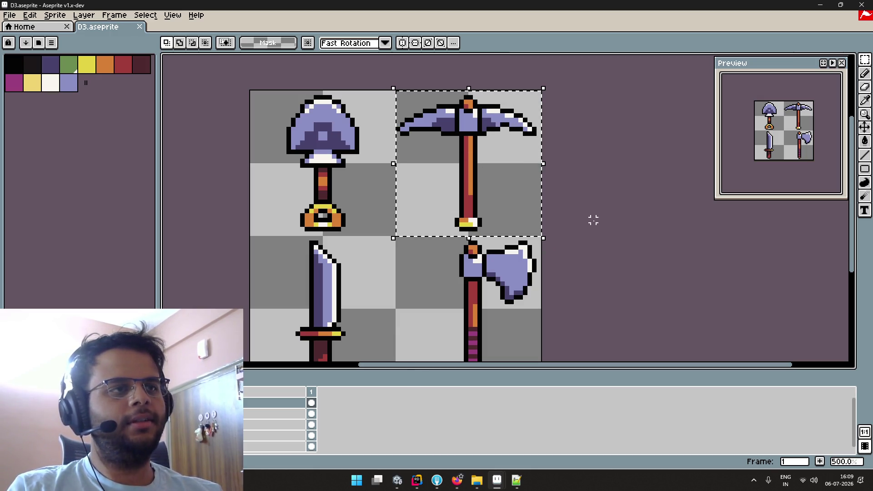
click(55, 28)
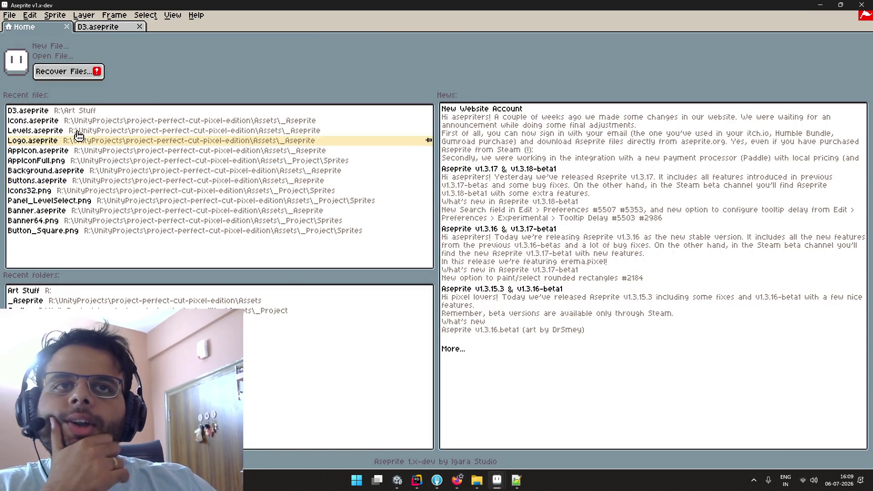
Close the Sprites folder window and bring the Art Stuff folder window forward
mouse_move(481, 481)
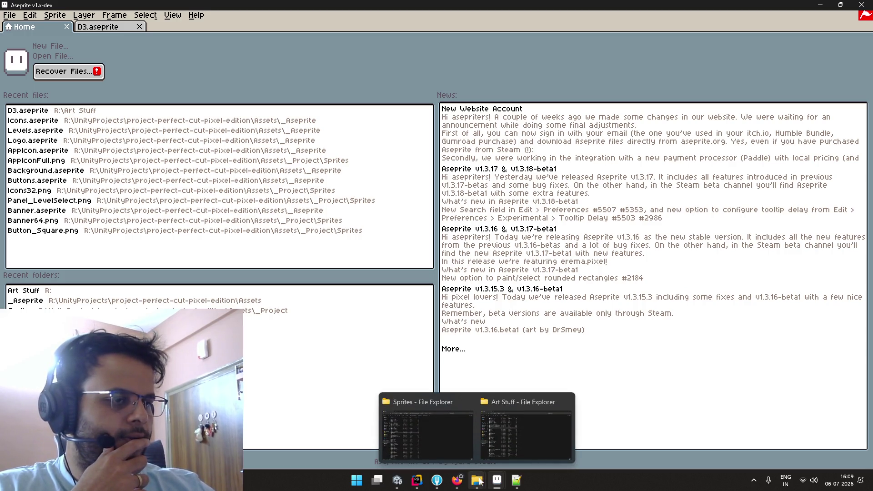
mouse_move(503, 440)
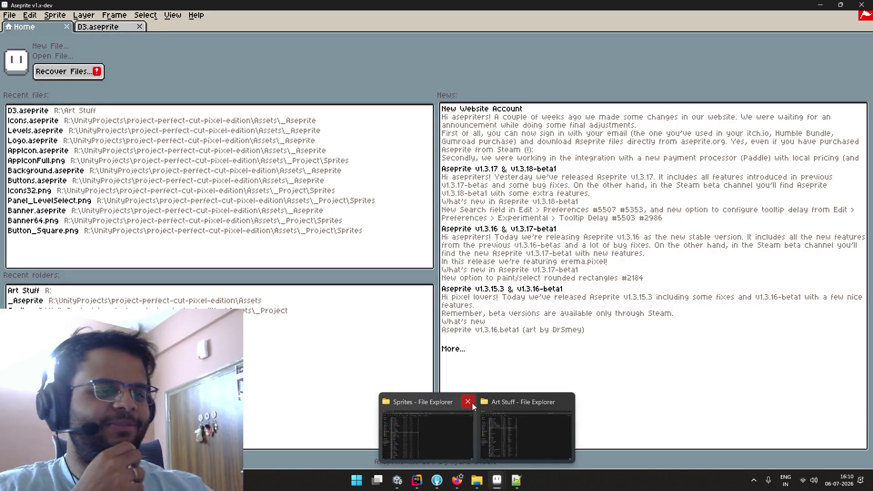
click(473, 404)
click(461, 421)
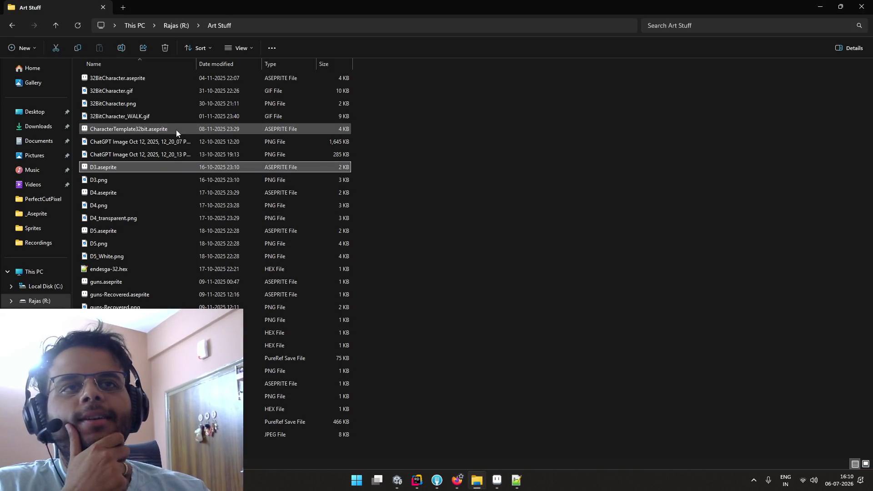
Open D4.aseprite, zoom in, and centre the four potion sprites
double_click(147, 191)
scroll(501, 224, up, 4)
drag(501, 224, 368, 213)
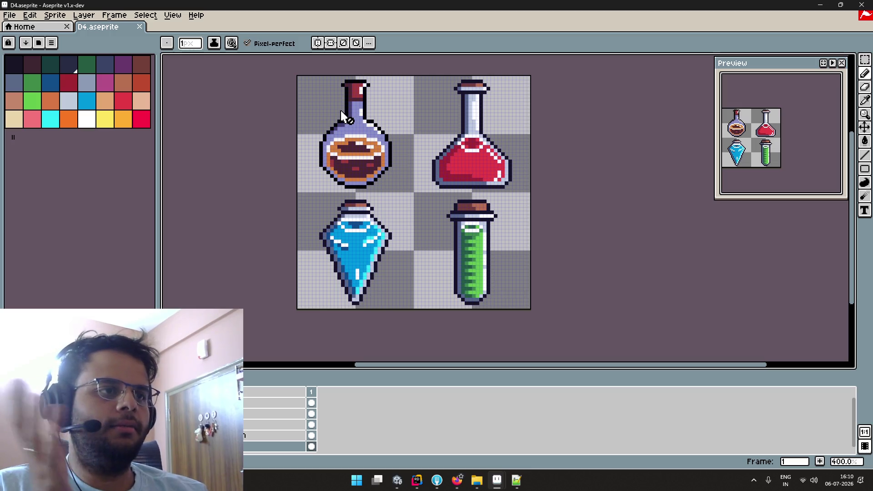
Show Aseprite's Home page and restore the window to reveal the folder behind
scroll(344, 116, up, 2)
scroll(352, 120, down, 1)
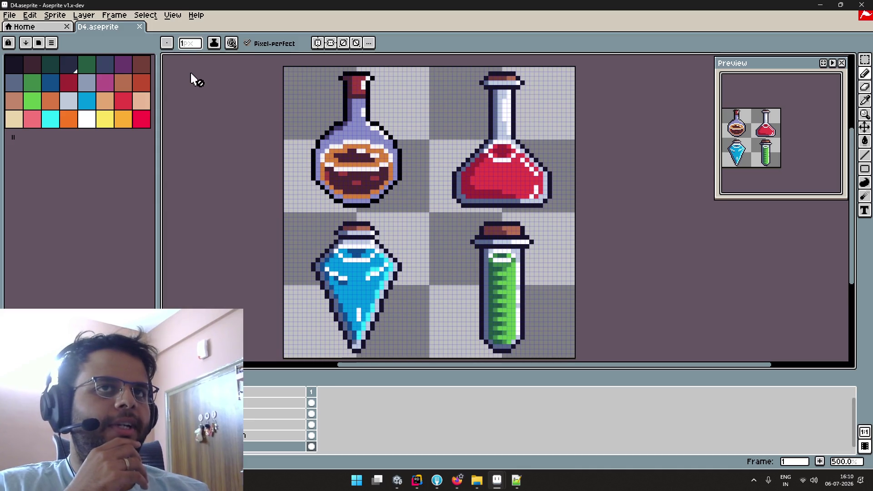
click(59, 27)
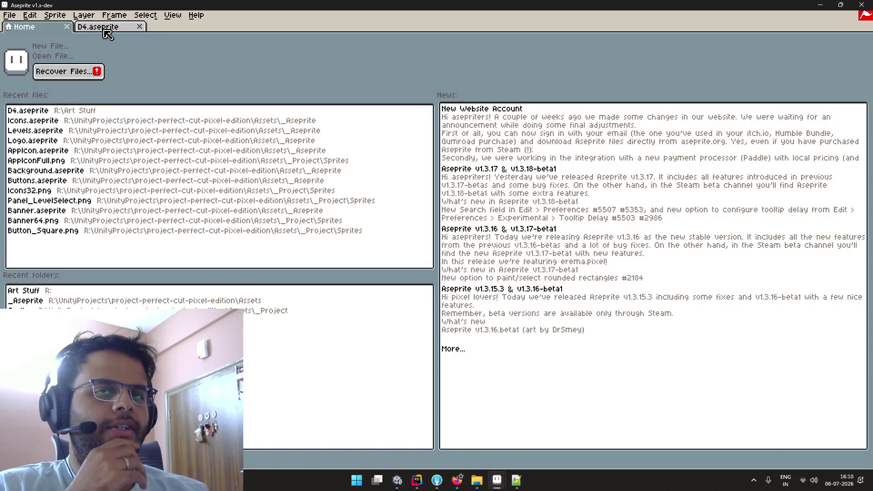
mouse_move(411, 7)
mouse_down()
mouse_move(464, 119)
mouse_move(397, 25)
mouse_move(399, 1)
mouse_up()
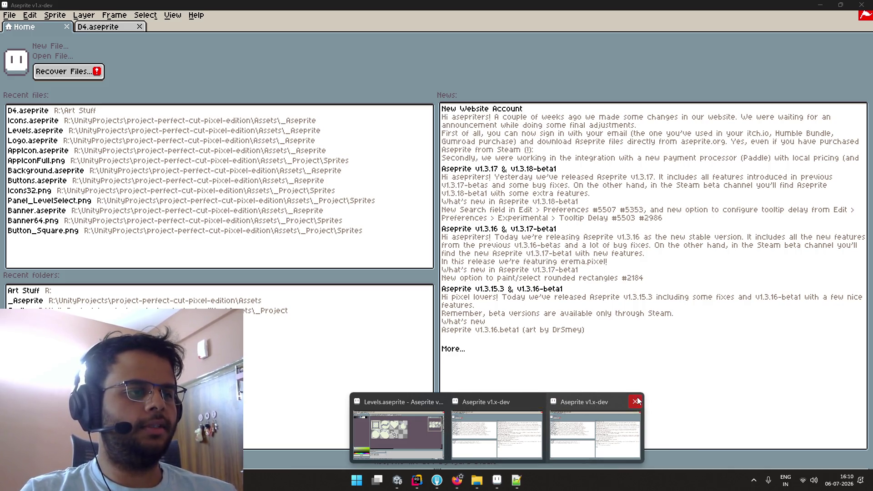
Bring up the Levels.aseprite window, then put the Art Stuff folder in front
click(415, 423)
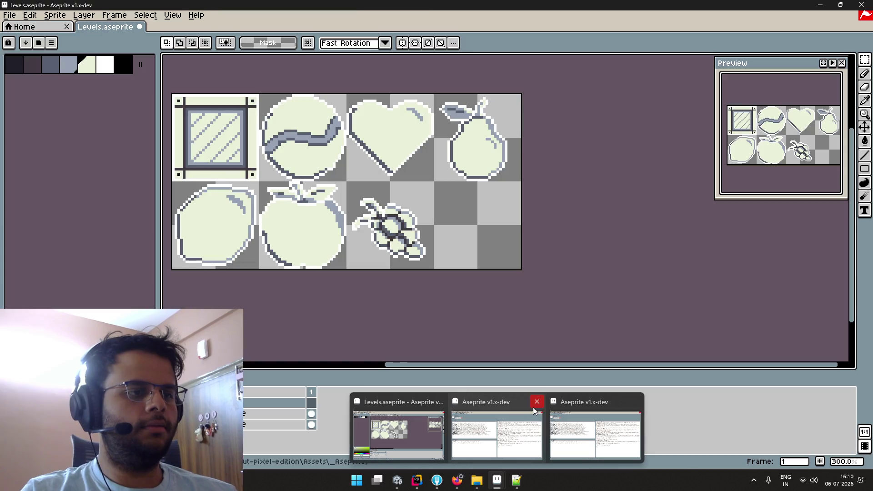
click(535, 410)
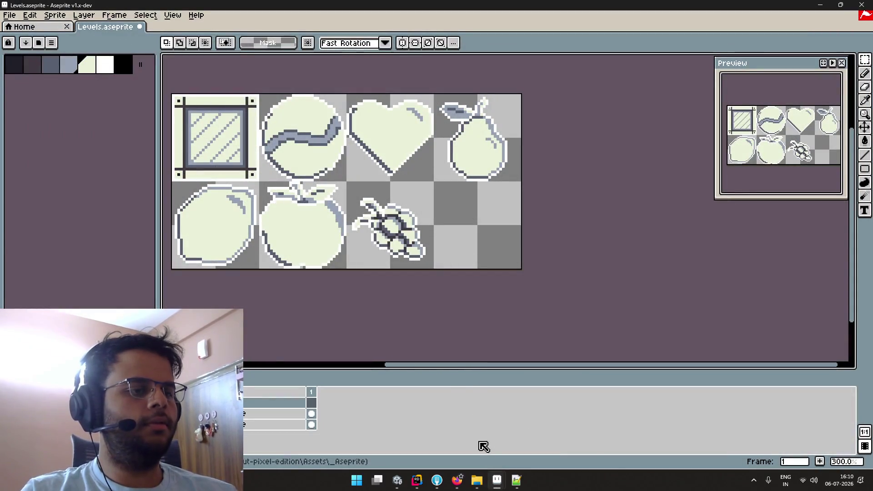
click(477, 480)
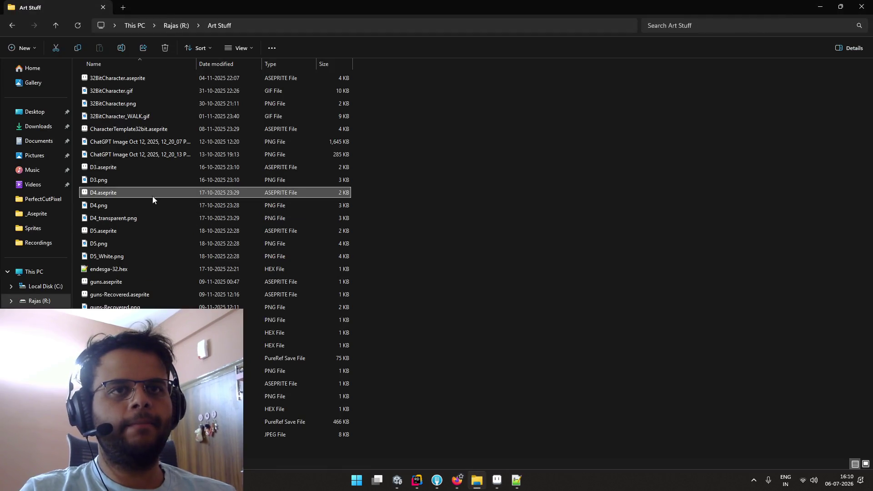
Reopen D4.aseprite with the Rectangular Marquee tool and try different active layers
double_click(152, 196)
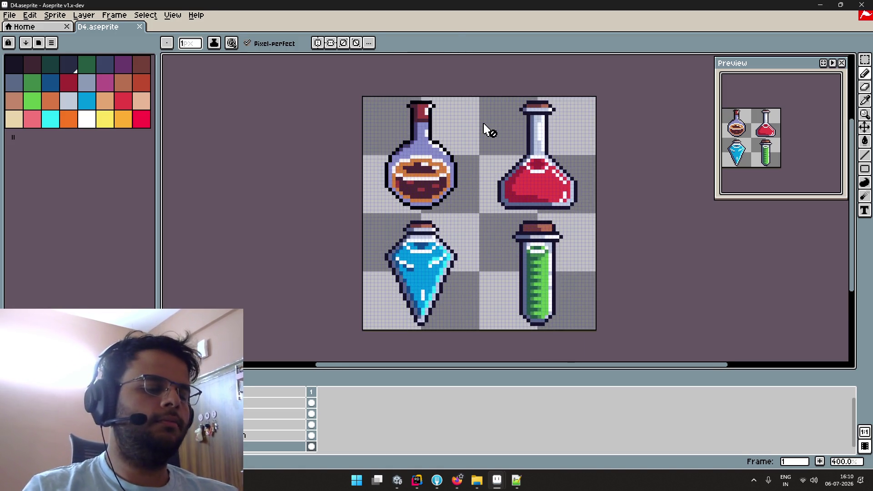
key(m)
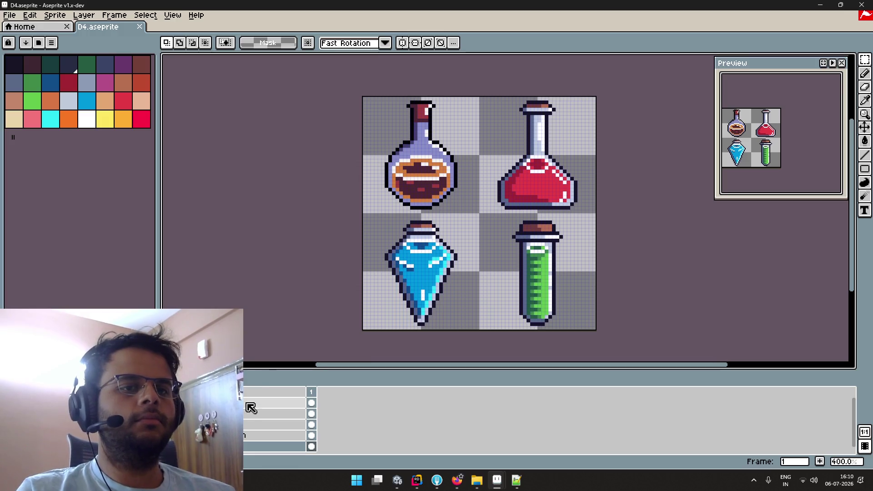
click(250, 404)
click(250, 415)
click(253, 402)
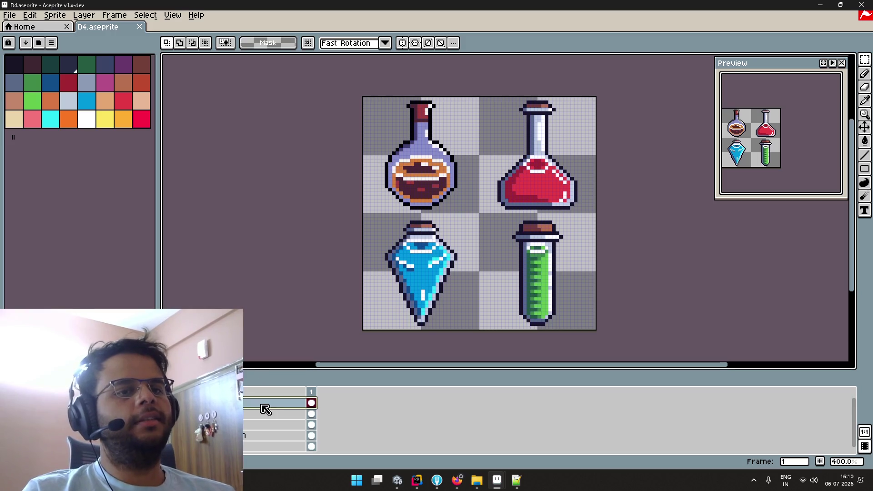
click(254, 424)
Select the red potion tile and restore the Aseprite window to a smaller size
scroll(492, 178, up, 1)
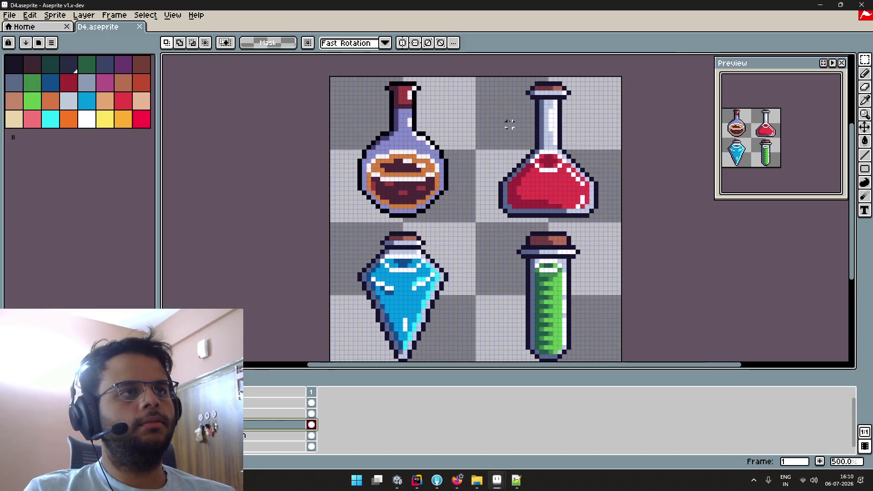
drag(476, 77, 620, 223)
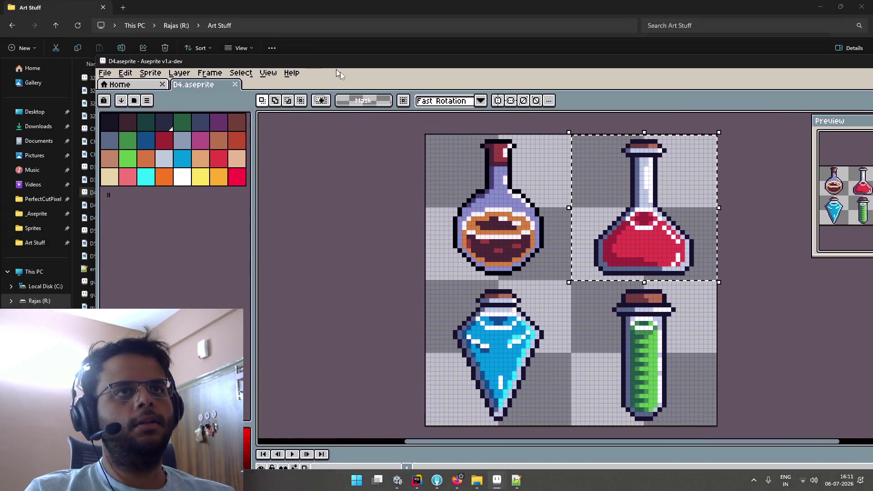
drag(237, 7, 431, 98)
Close the D4.aseprite window and return to the Home page
mouse_move(497, 480)
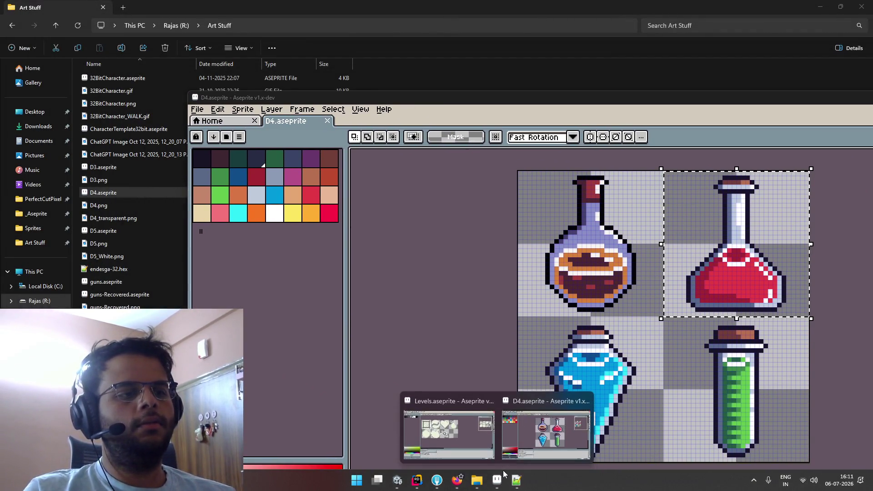
click(425, 400)
key(alt+Tab)
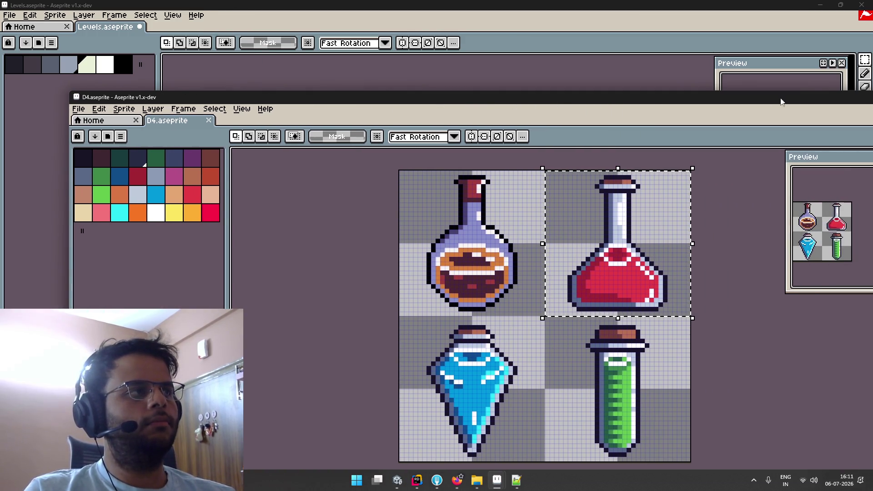
drag(566, 105, 293, 105)
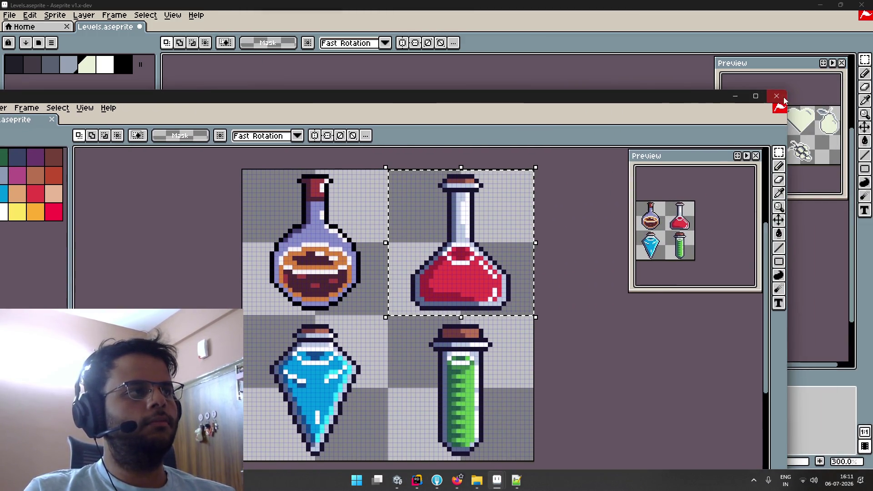
click(780, 102)
click(24, 27)
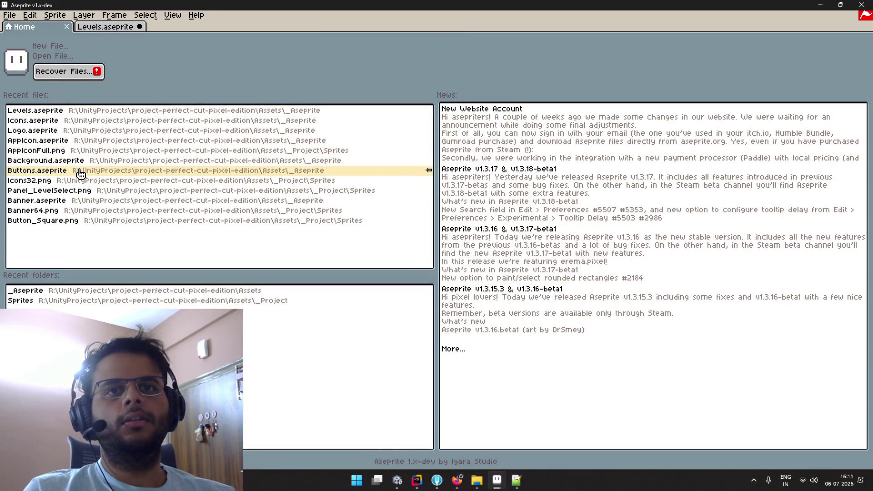
Quit Aseprite without saving Levels.aseprite and relaunch it via aseprite.exe
click(863, 12)
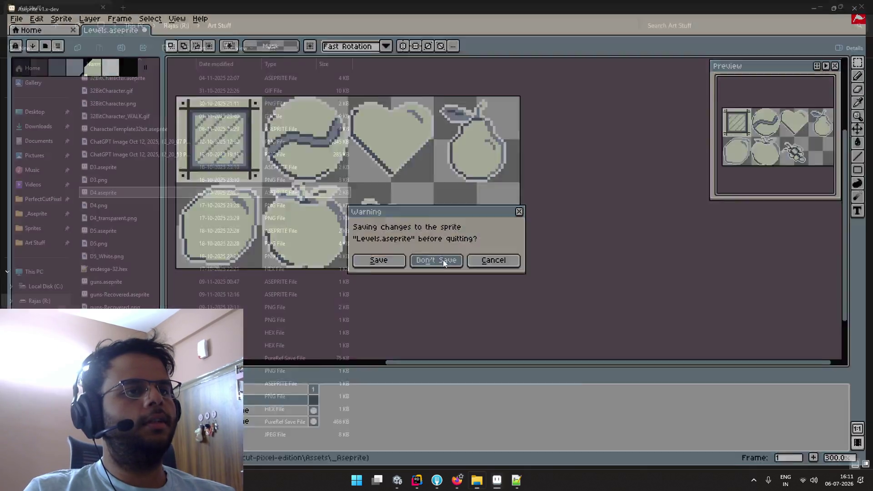
click(443, 260)
key(super)
text(aseprite.exe)
click(332, 165)
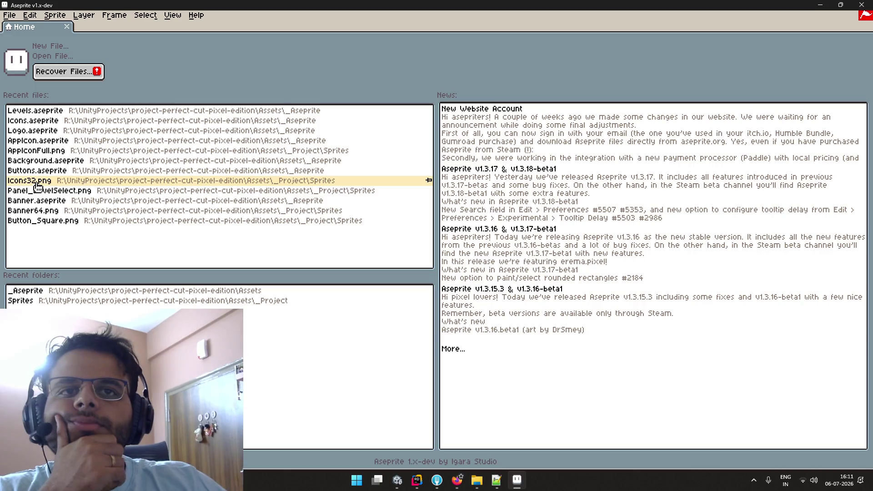
Open Levels.aseprite from recent files, then open D4.aseprite from R:\Art Stuff
click(45, 111)
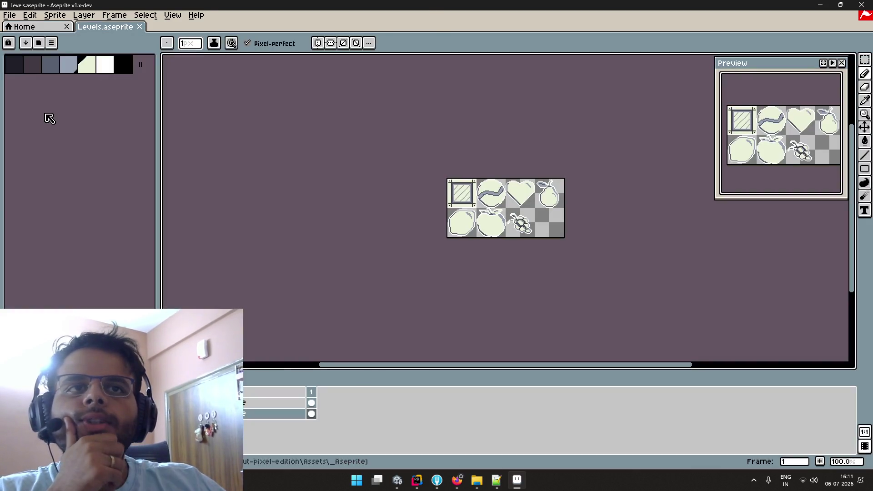
click(41, 31)
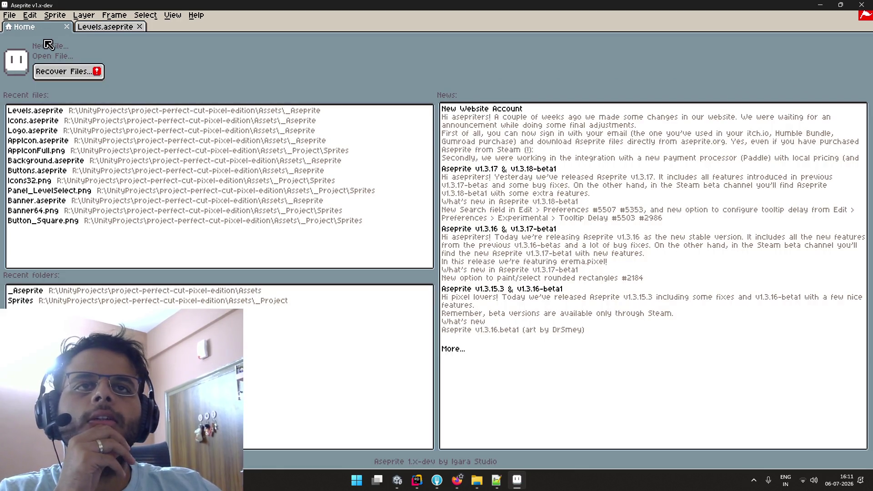
click(56, 56)
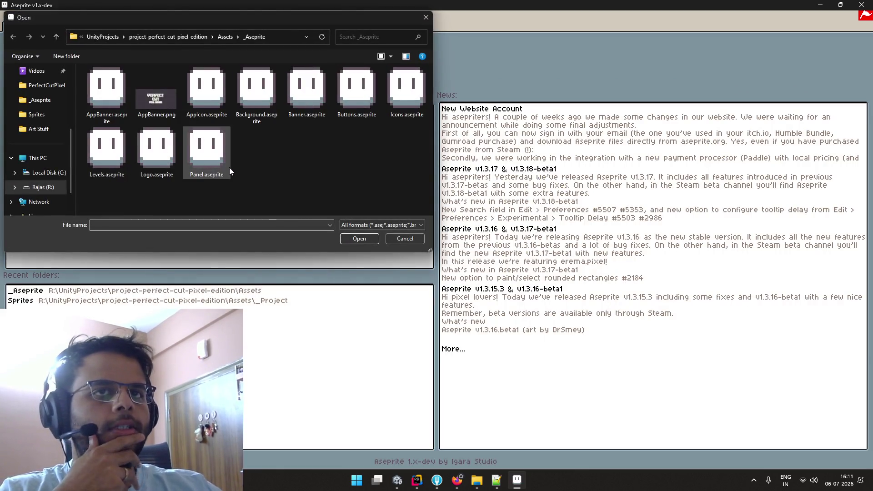
click(87, 36)
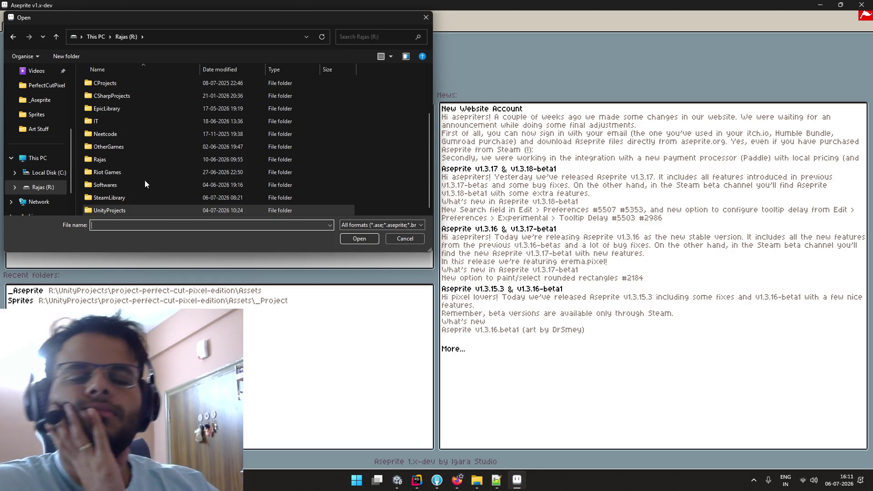
scroll(155, 186, up, 2)
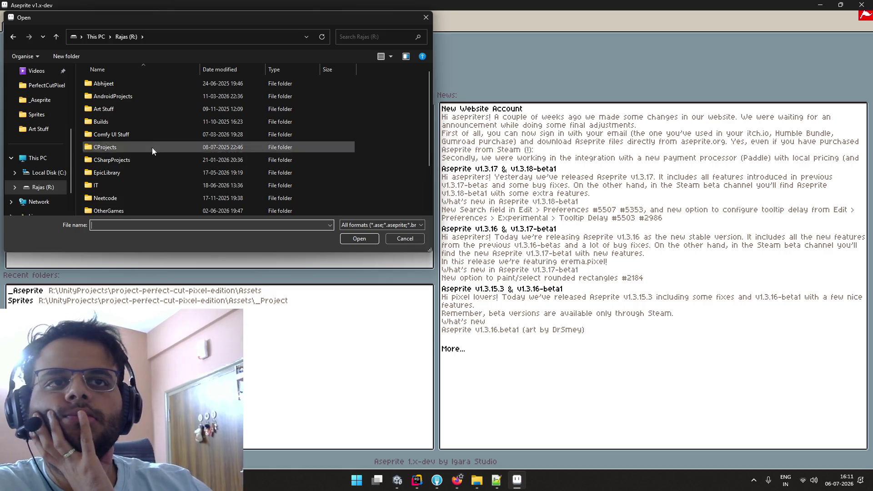
double_click(142, 113)
scroll(271, 110, down, 1)
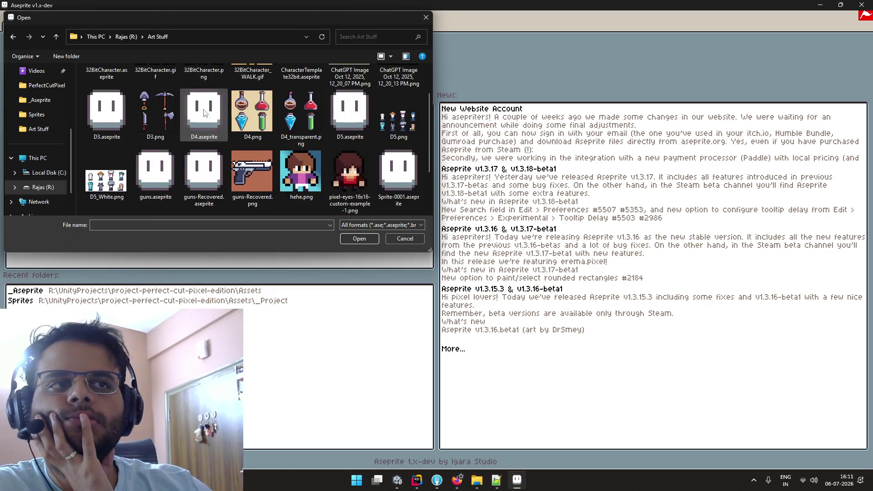
scroll(269, 106, up, 1)
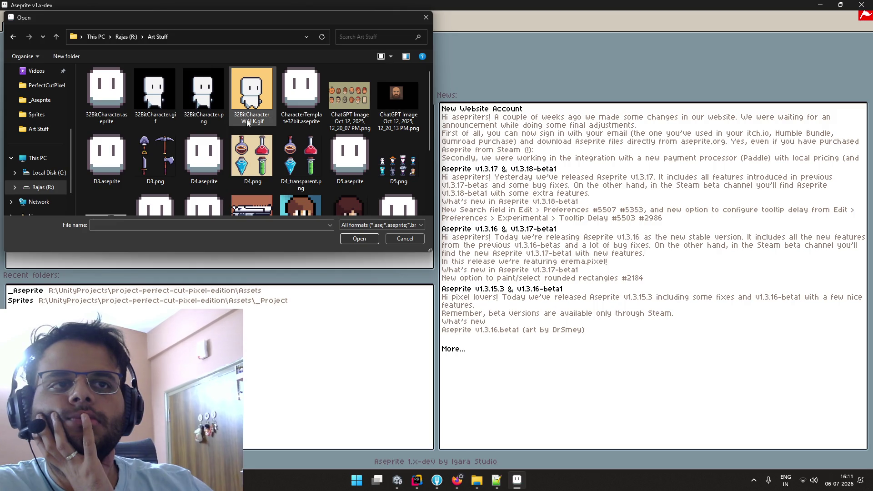
double_click(220, 145)
scroll(503, 181, up, 3)
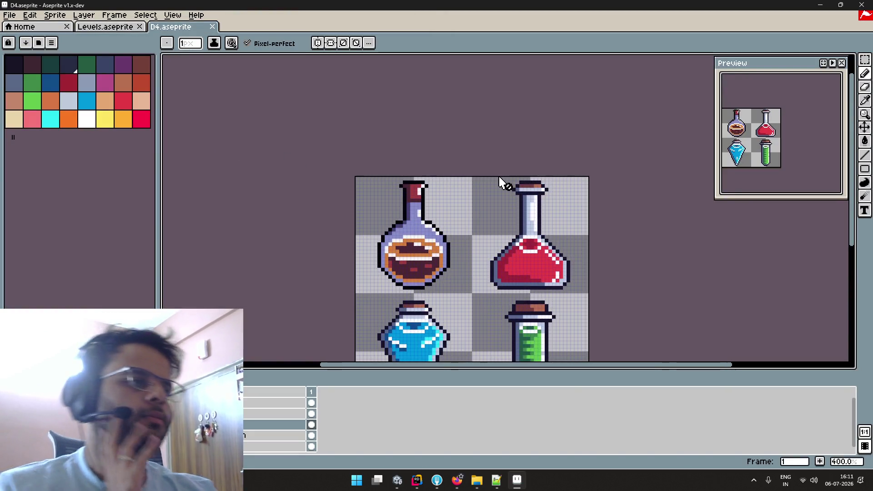
Marquee-select the red potion tile in D4, then bring the Levels.aseprite tab forward
scroll(518, 171, up, 1)
key(m)
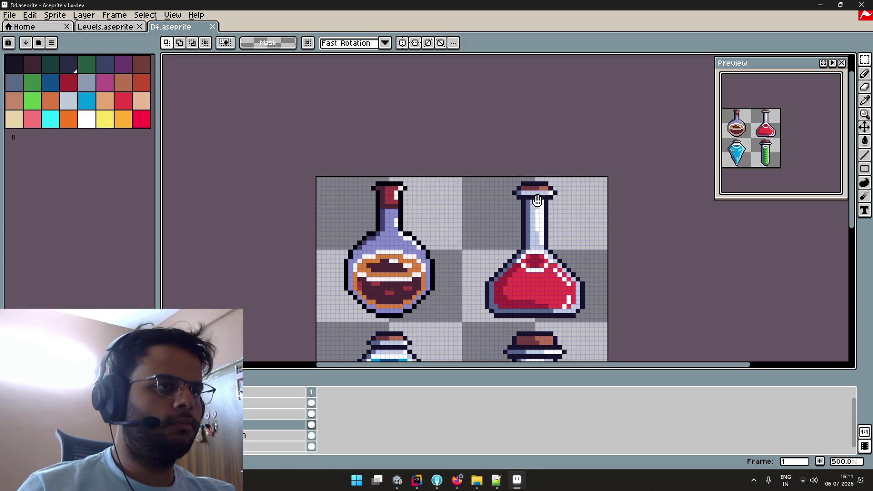
drag(537, 200, 538, 132)
scroll(446, 128, up, 4)
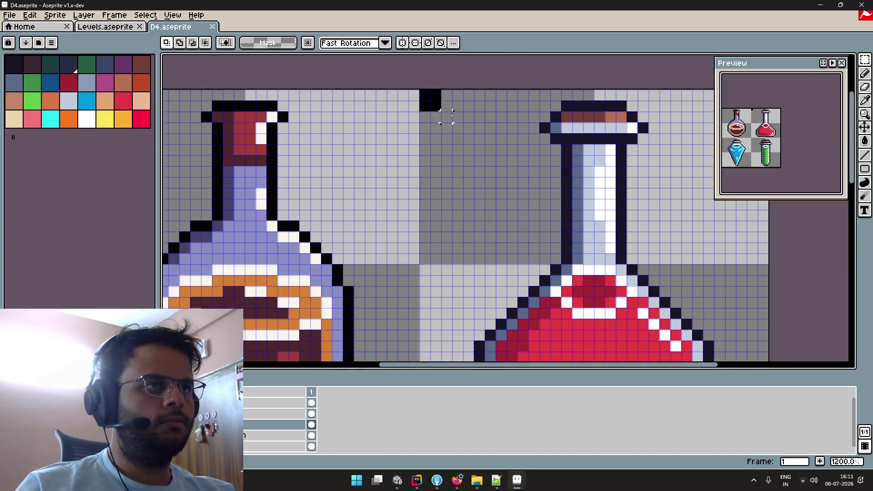
drag(429, 101, 724, 350)
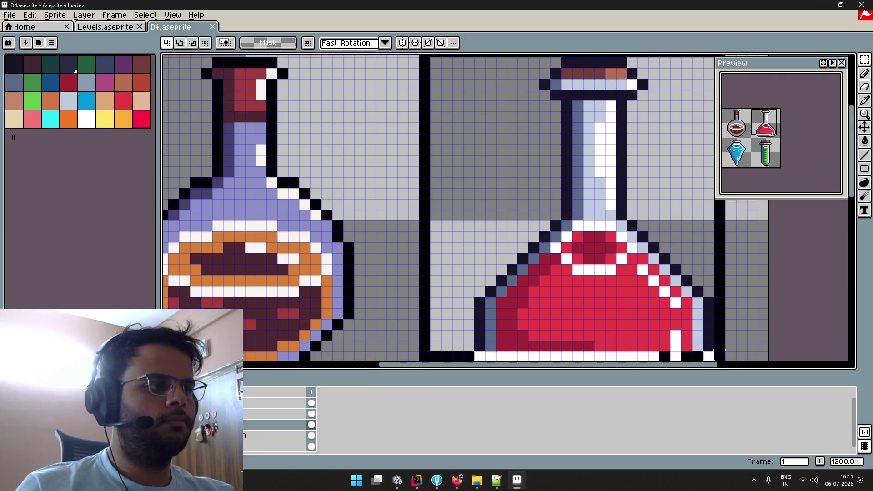
drag(724, 350, 732, 322)
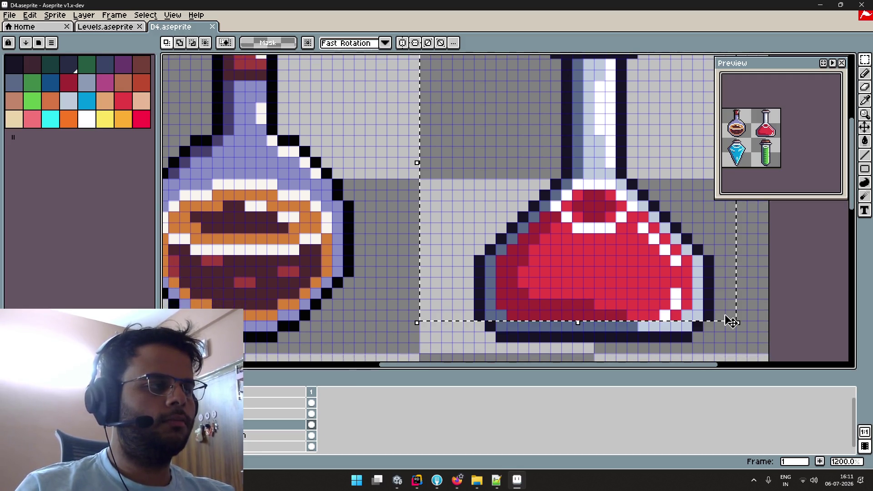
scroll(732, 323, down, 4)
scroll(659, 241, up, 1)
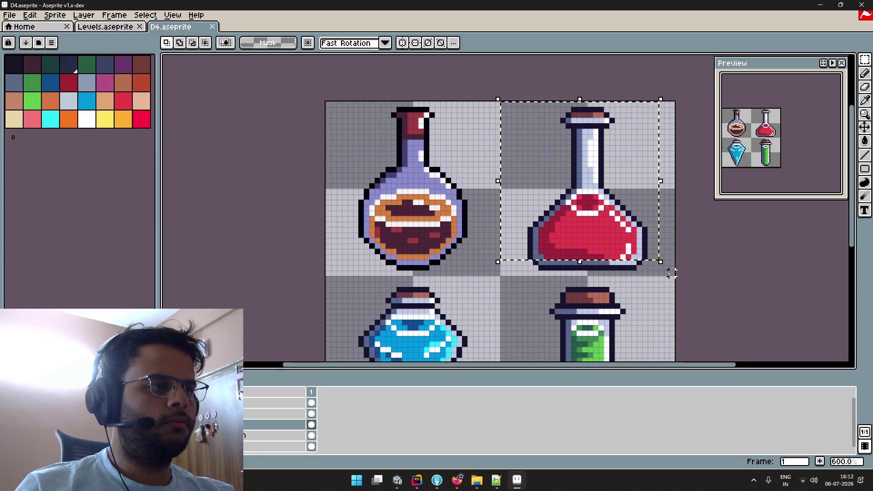
drag(671, 273, 500, 101)
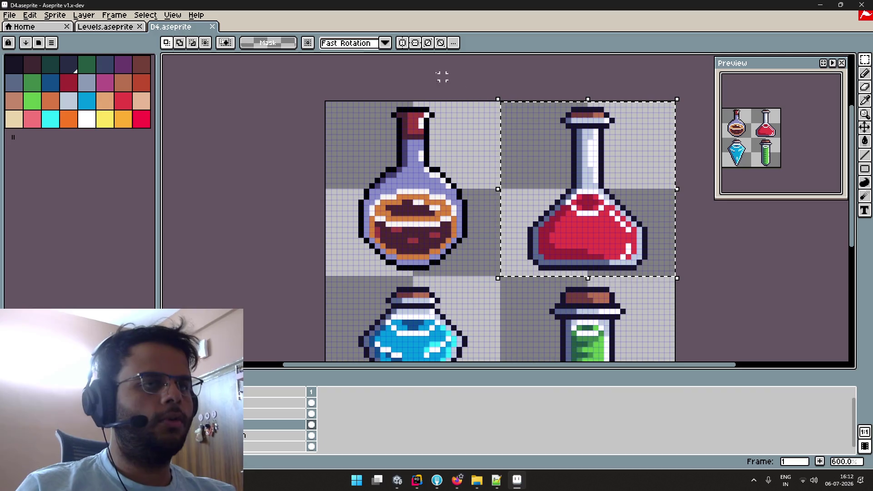
click(105, 27)
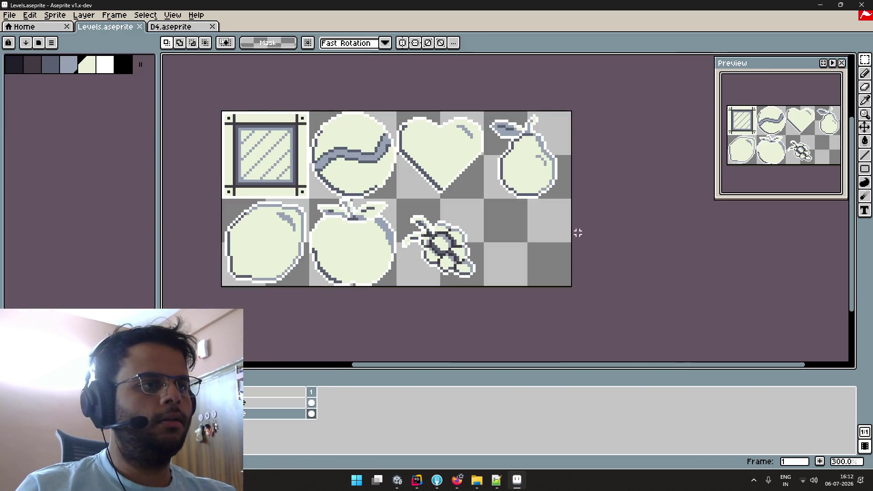
Paste the red potion onto a new layer in the empty bottom-right tile and save
scroll(572, 227, up, 3)
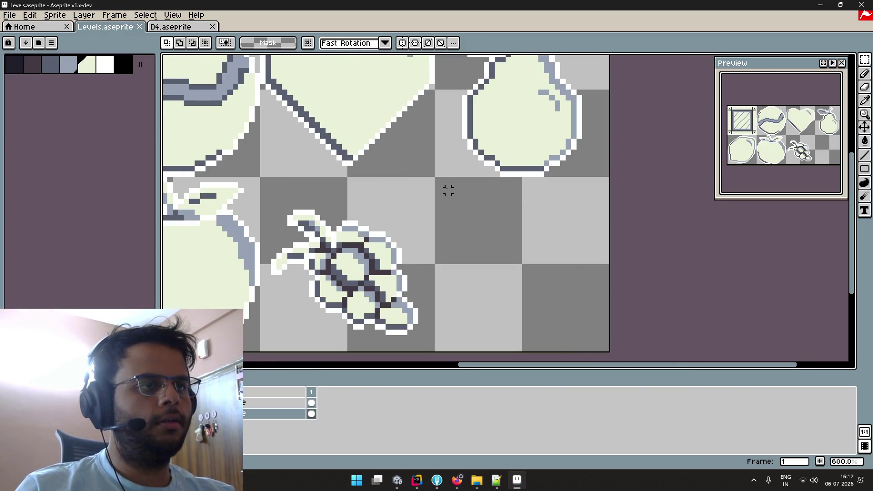
scroll(453, 190, down, 2)
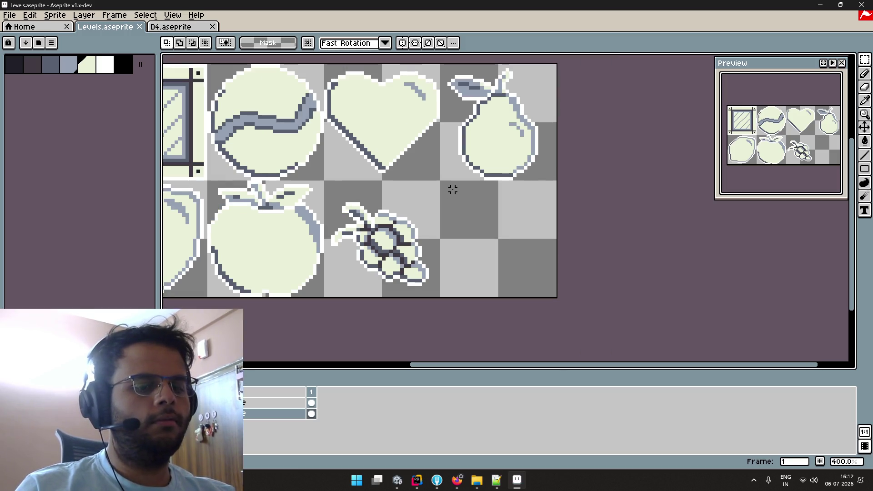
key(shift+n)
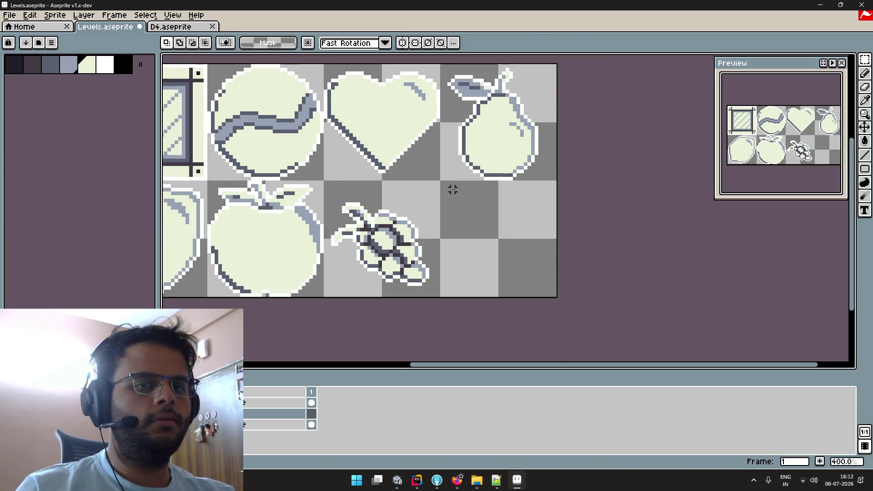
key(ctrl+v)
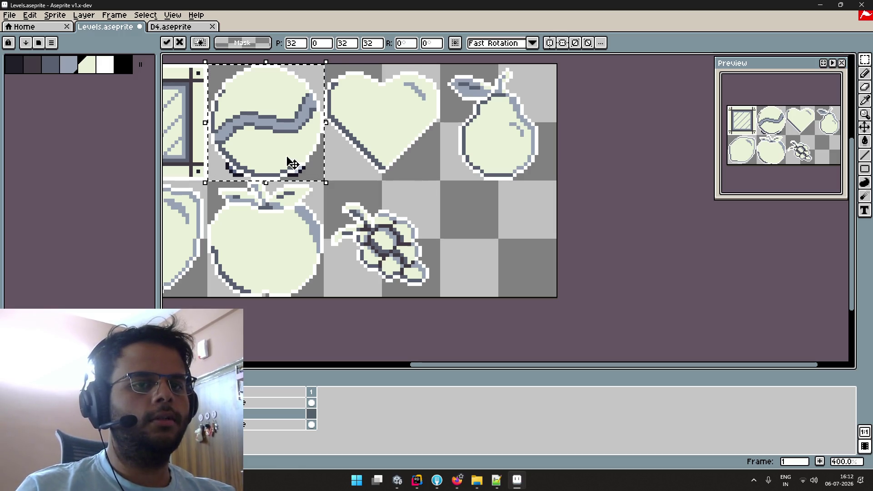
drag(307, 171, 544, 286)
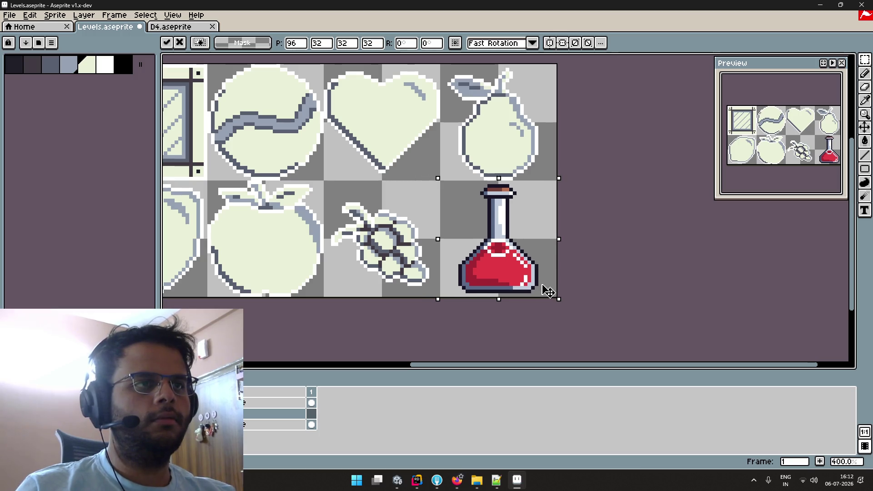
scroll(588, 267, up, 1)
scroll(588, 267, up, 2)
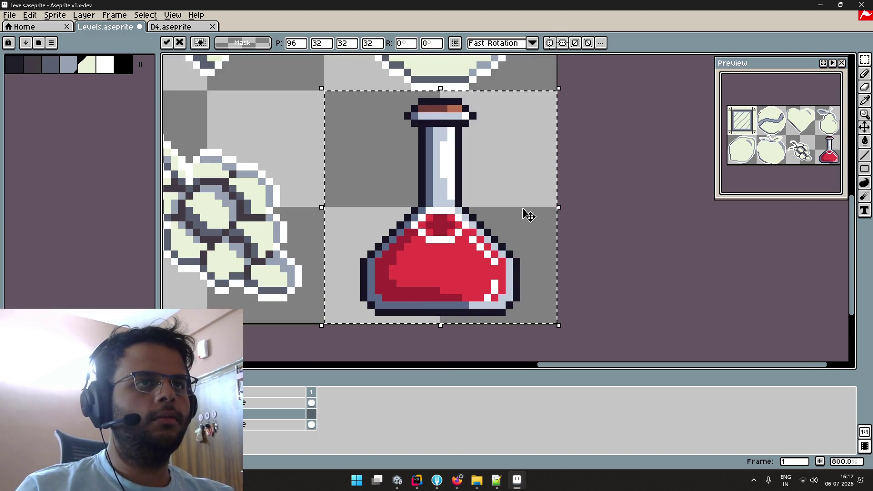
click(632, 158)
key(ctrl+s)
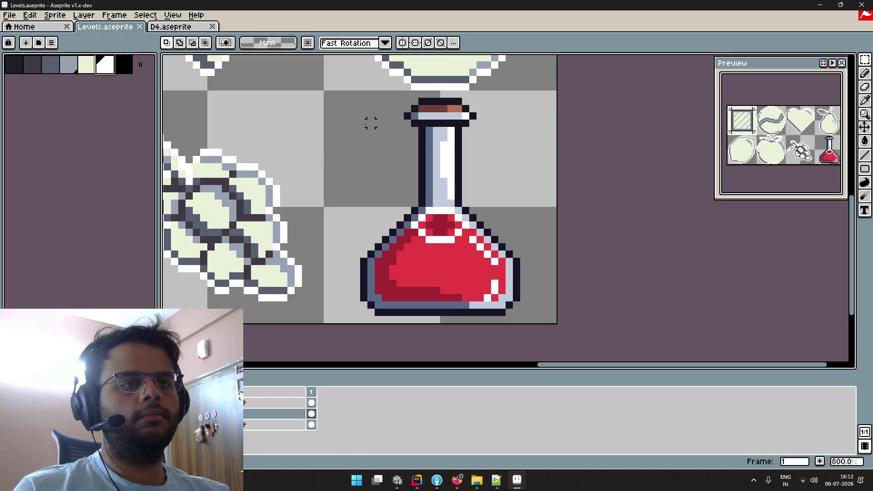
Try bucket-filling the potion's dark outline with white inside the tile selection
mouse_move(326, 94)
mouse_down()
mouse_move(552, 327)
mouse_move(551, 319)
mouse_up()
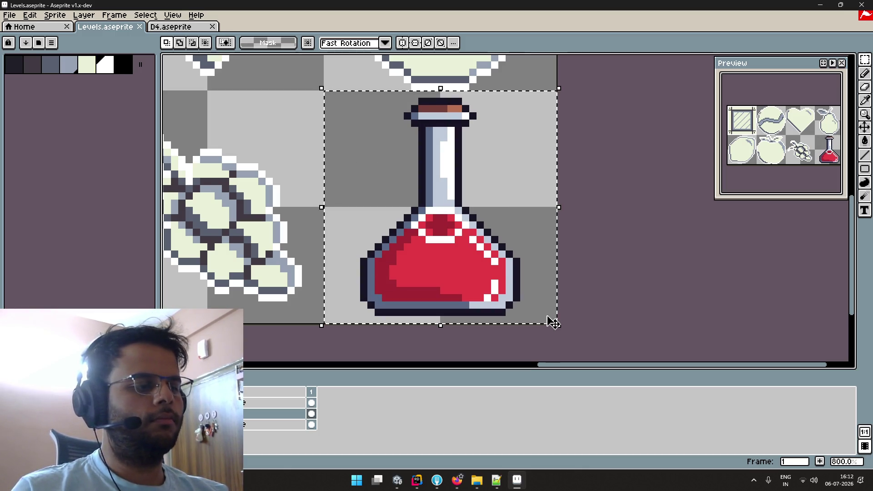
click(99, 68)
key(g)
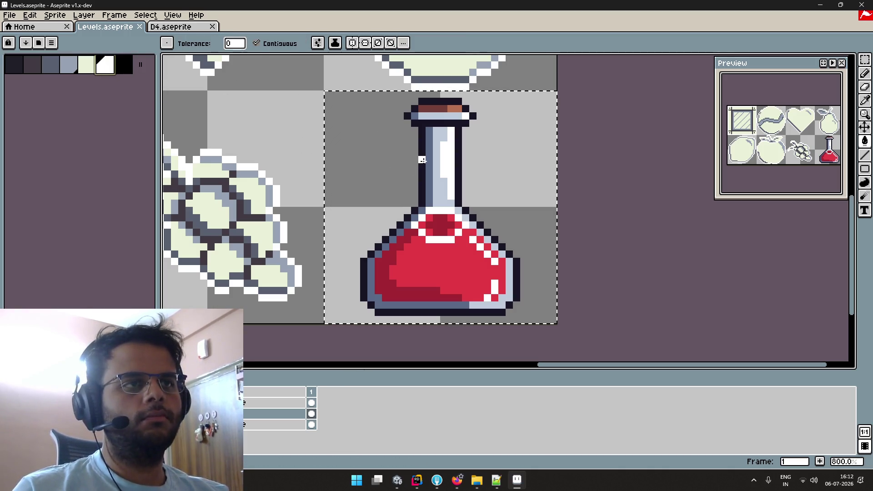
click(422, 160)
key(v)
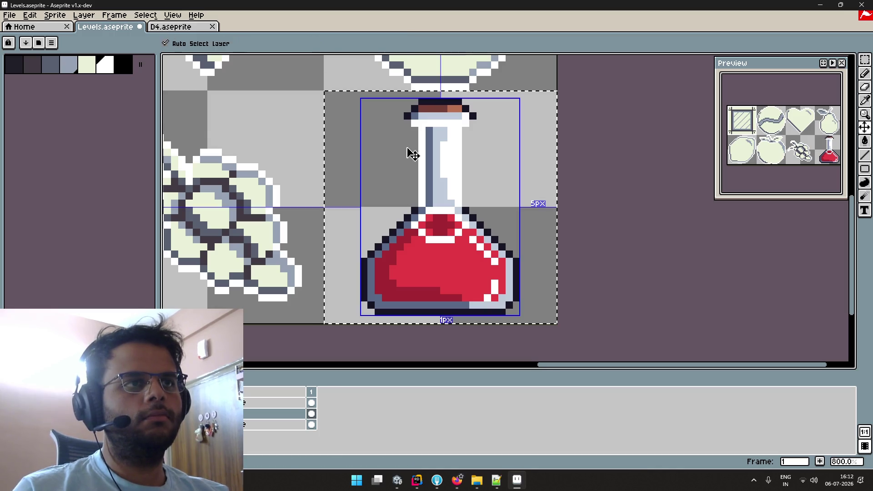
key(ctrl+z)
click(421, 145)
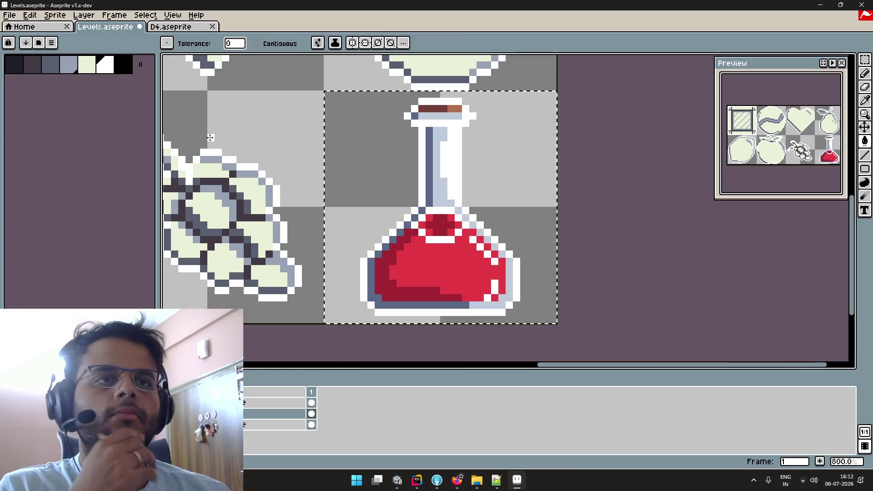
Undo the white outline fill and recentre the enlarged potion in view
scroll(269, 178, down, 1)
mouse_move(254, 157)
mouse_down()
mouse_move(254, 179)
mouse_move(254, 170)
mouse_up()
key(ctrl+z)
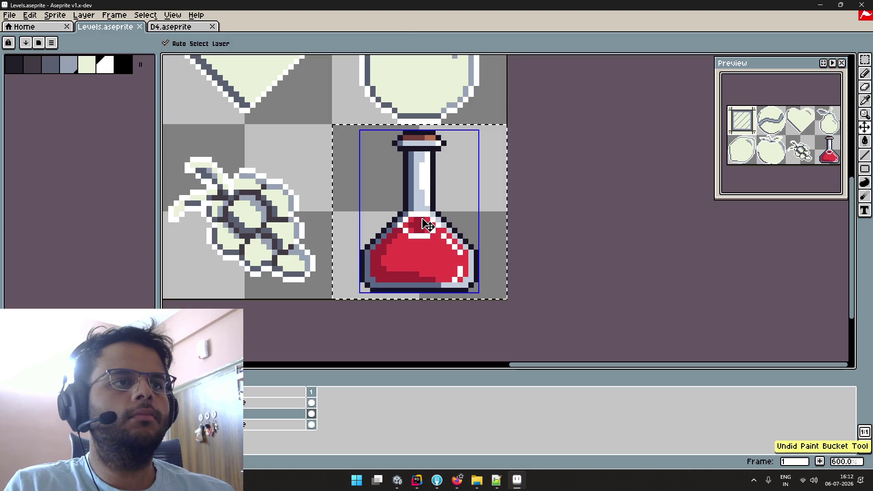
scroll(407, 185, down, 1)
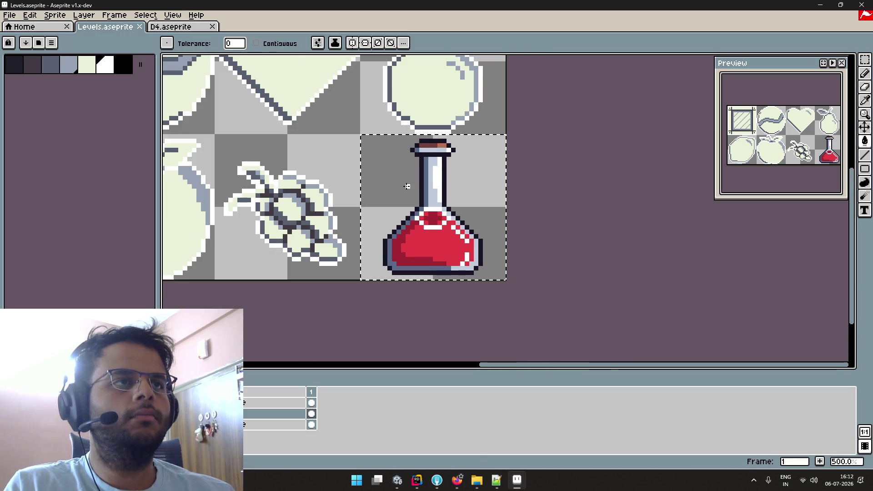
scroll(411, 163, down, 1)
scroll(412, 163, up, 1)
scroll(388, 164, up, 1)
drag(388, 163, 265, 181)
scroll(356, 163, up, 3)
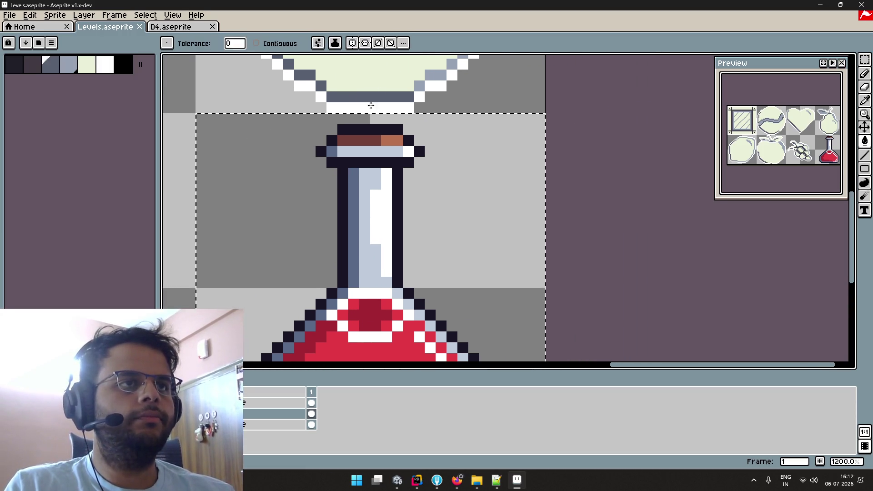
With the Pencil, repaint the cork's left edge and the neck's left outline grey-blue
key(b)
scroll(370, 132, down, 2)
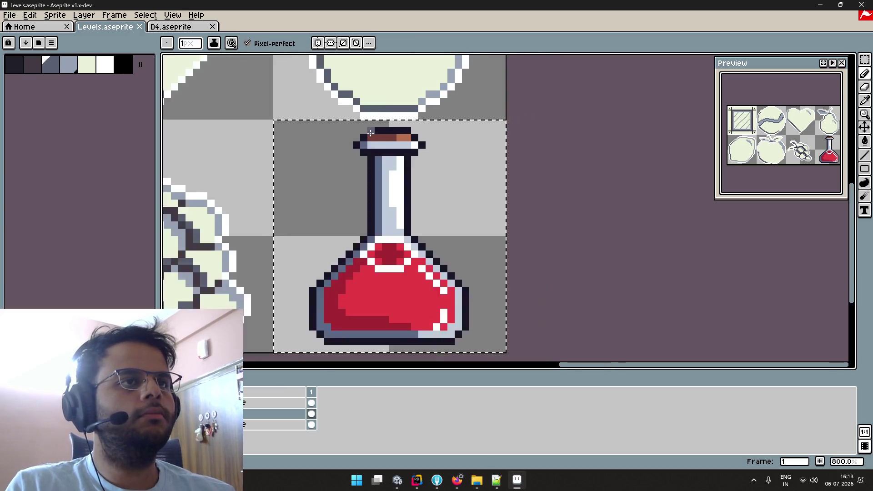
scroll(370, 132, down, 1)
mouse_move(350, 128)
mouse_down()
mouse_move(356, 240)
mouse_move(371, 129)
mouse_up()
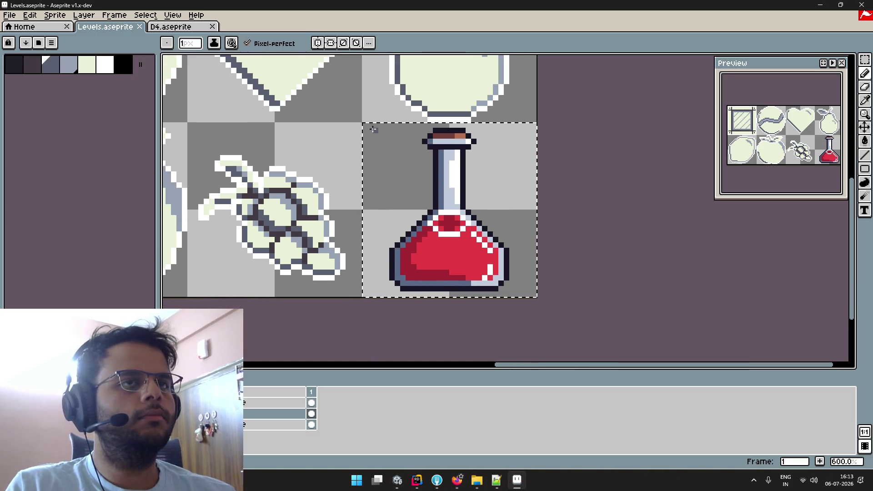
scroll(363, 130, down, 1)
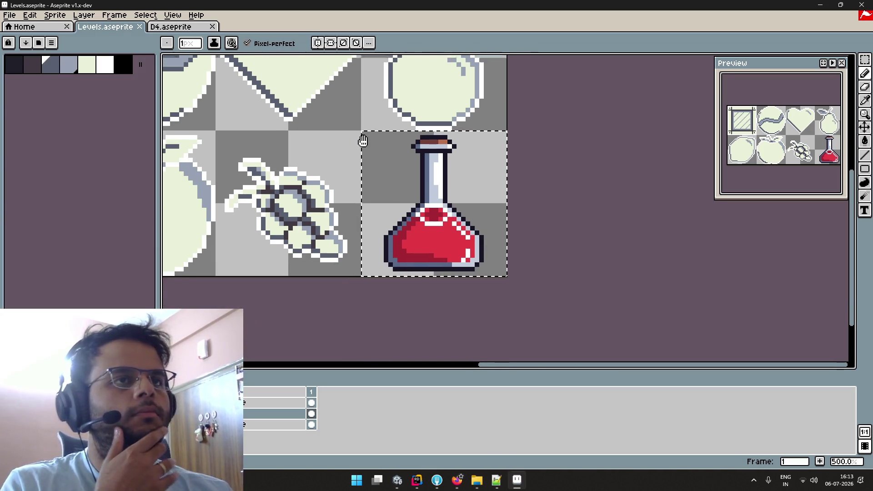
drag(362, 135, 346, 203)
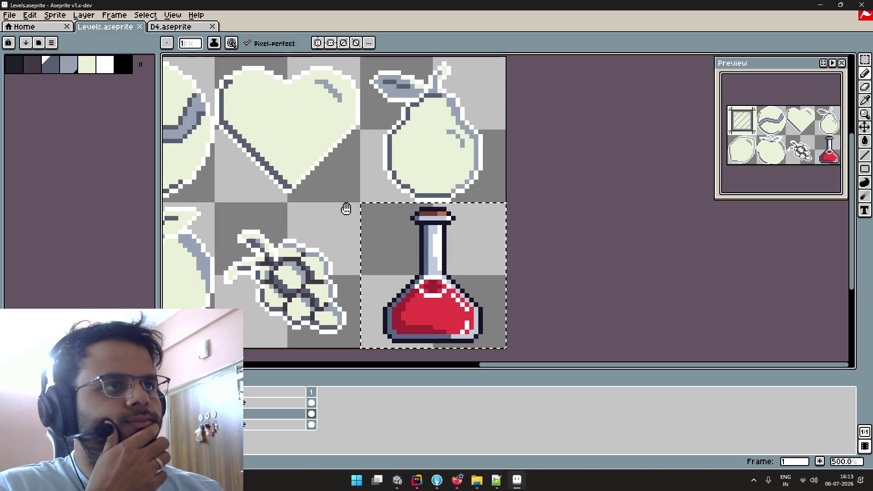
drag(346, 209, 339, 187)
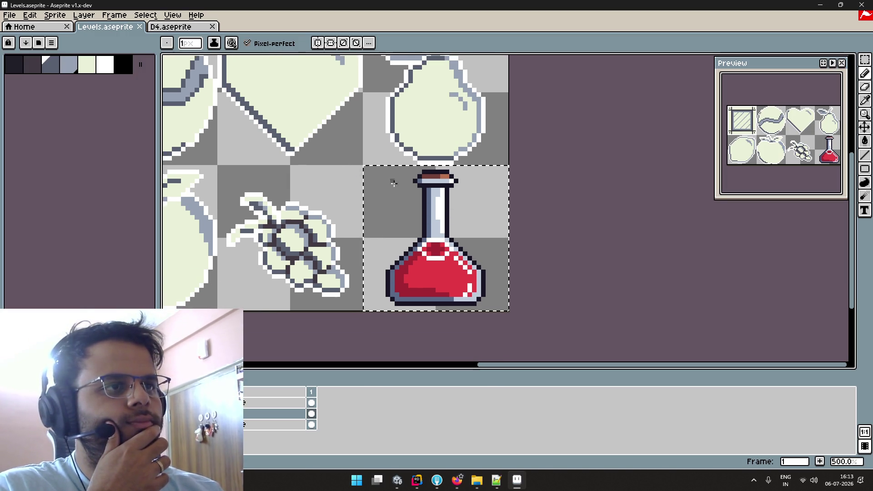
scroll(467, 150, up, 4)
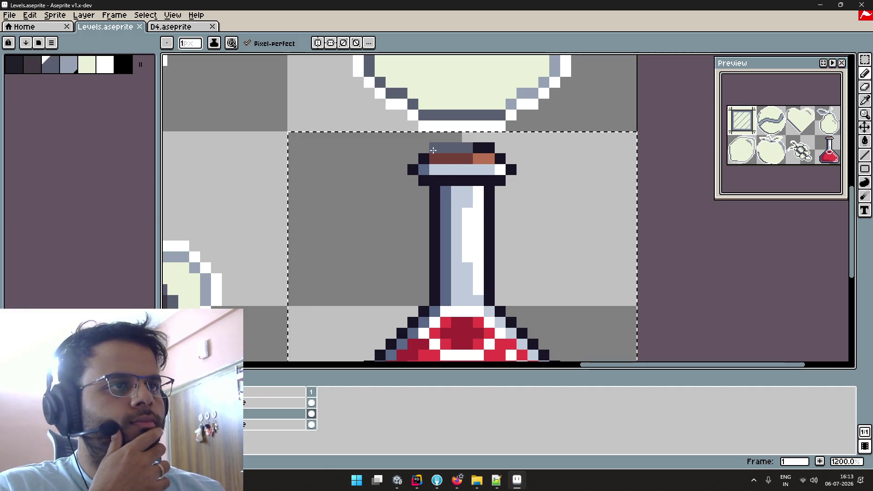
mouse_move(423, 158)
mouse_down()
mouse_move(412, 169)
mouse_move(434, 180)
mouse_move(436, 202)
mouse_up()
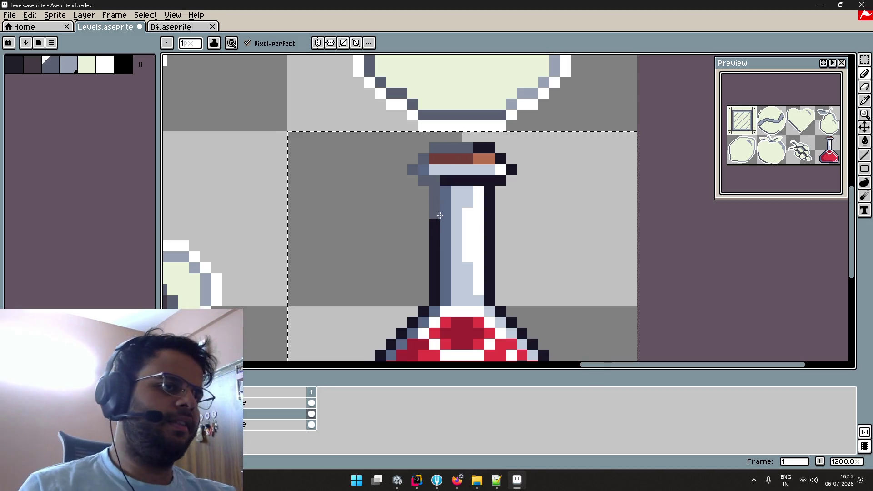
drag(435, 211, 435, 275)
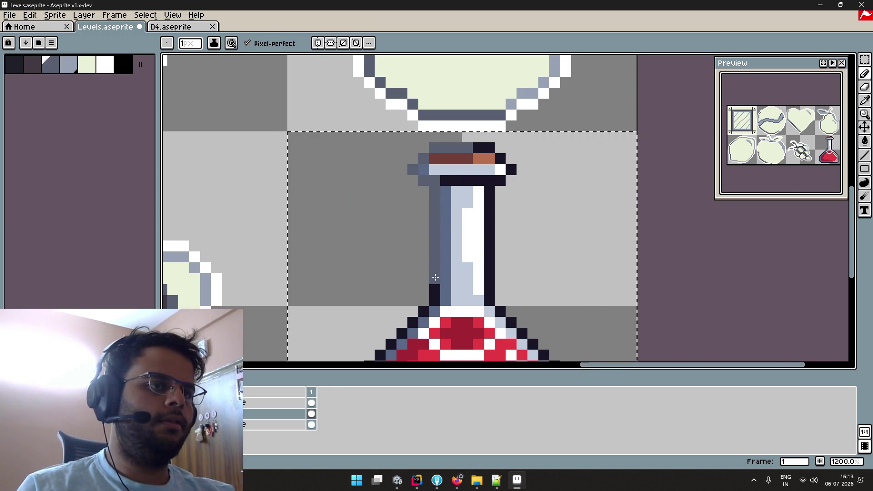
scroll(435, 296, down, 4)
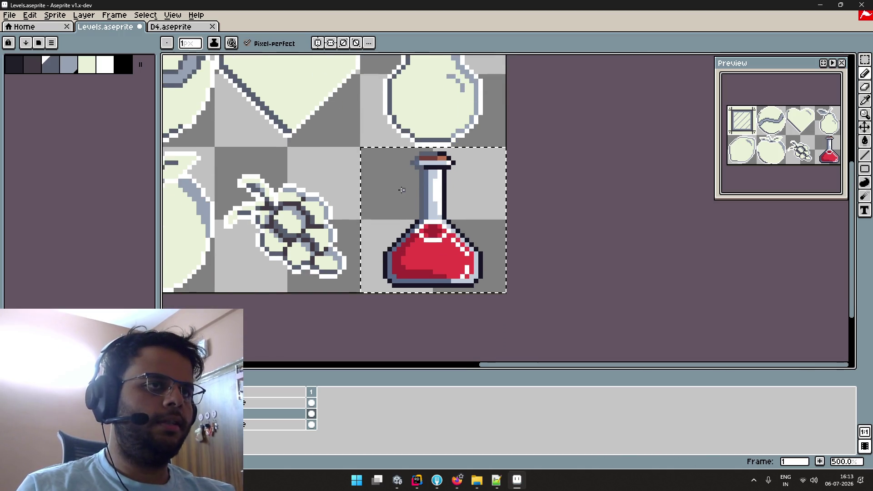
scroll(417, 226, up, 2)
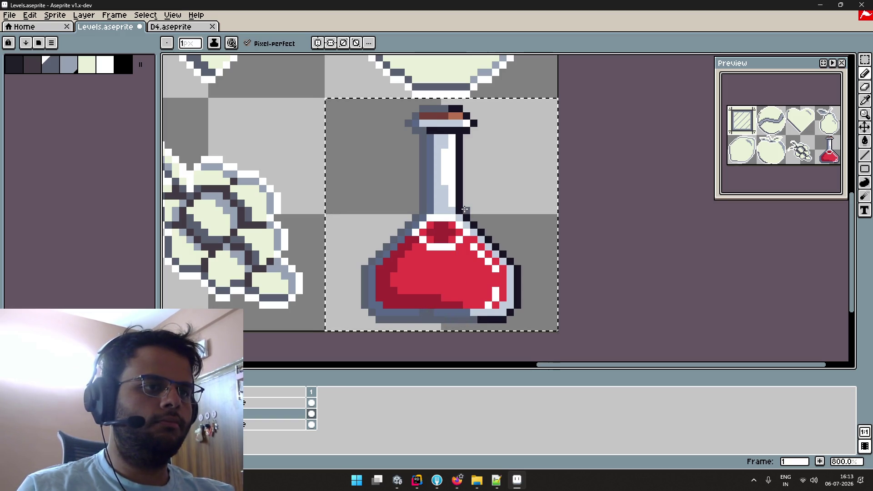
Lighten the flask's bottom outline to grey and its right outline to light grey-blue
key(ctrl+z)
drag(481, 318, 435, 319)
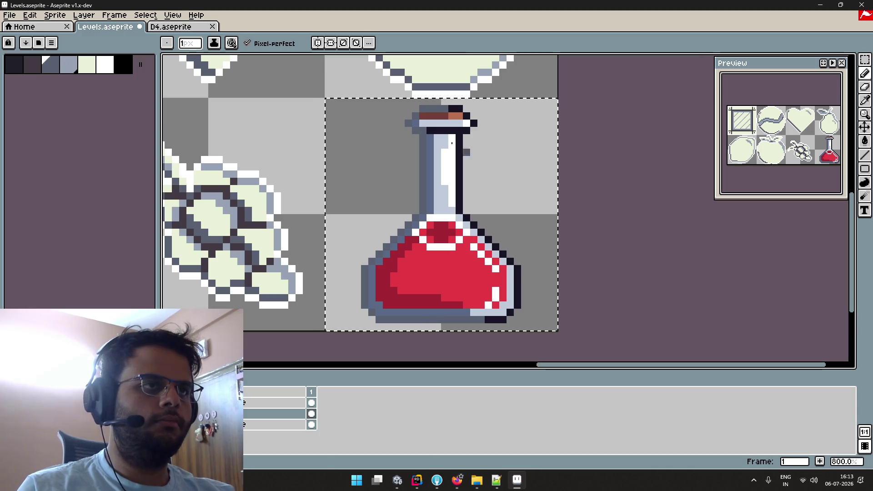
alt+click(478, 78)
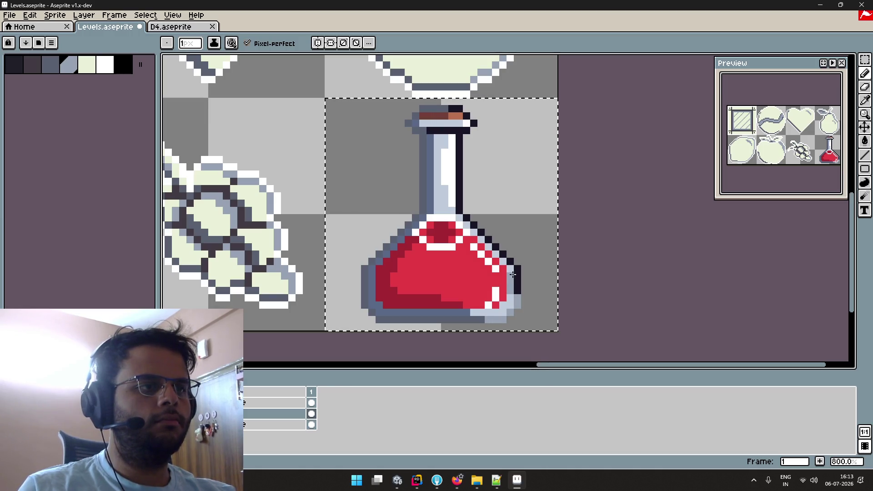
key(ctrl+z)
drag(520, 306, 518, 273)
key(ctrl+z)
drag(519, 307, 518, 273)
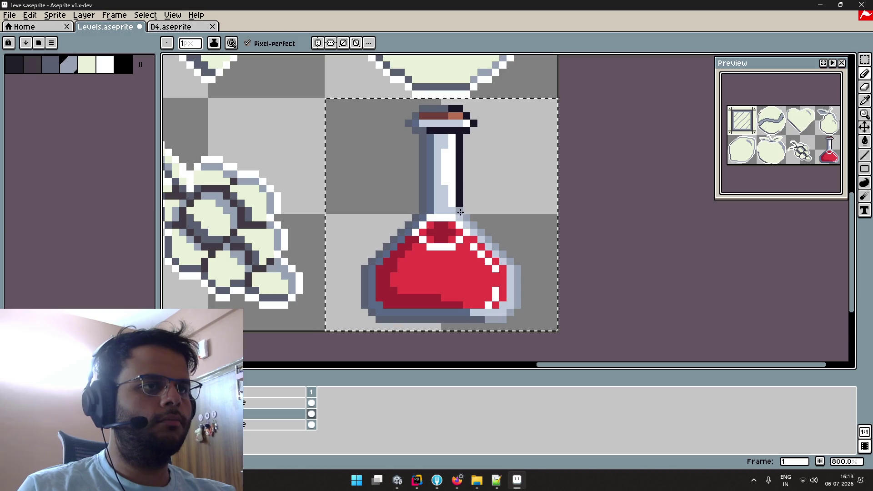
Undo the stray stroke on the flask neck and review the lightened outline
scroll(463, 209, up, 2)
scroll(471, 209, up, 1)
scroll(450, 199, down, 2)
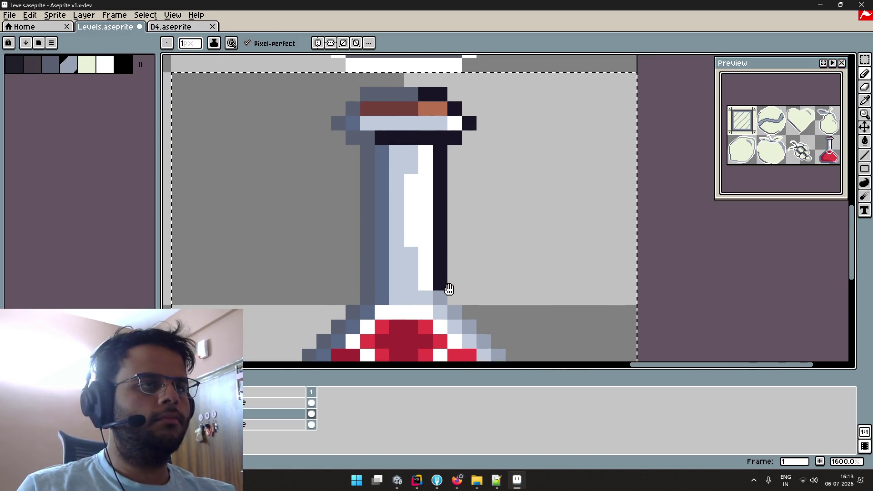
scroll(448, 286, down, 2)
scroll(450, 301, down, 2)
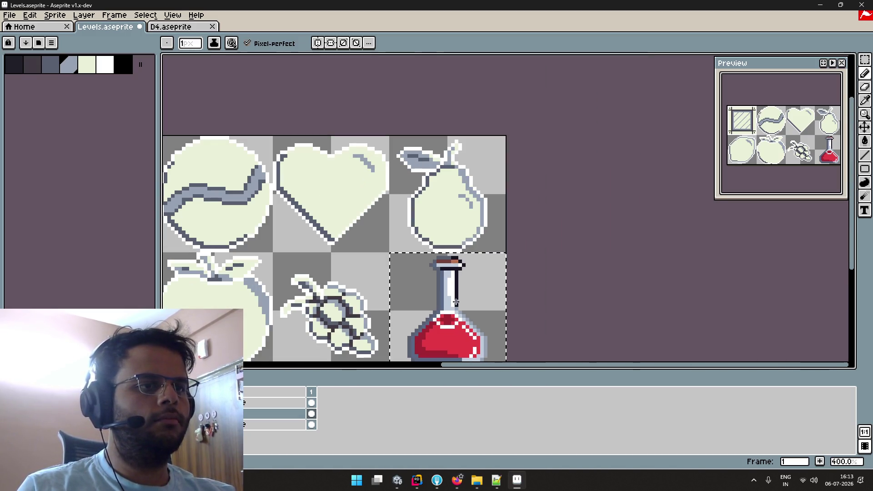
key(ctrl+z)
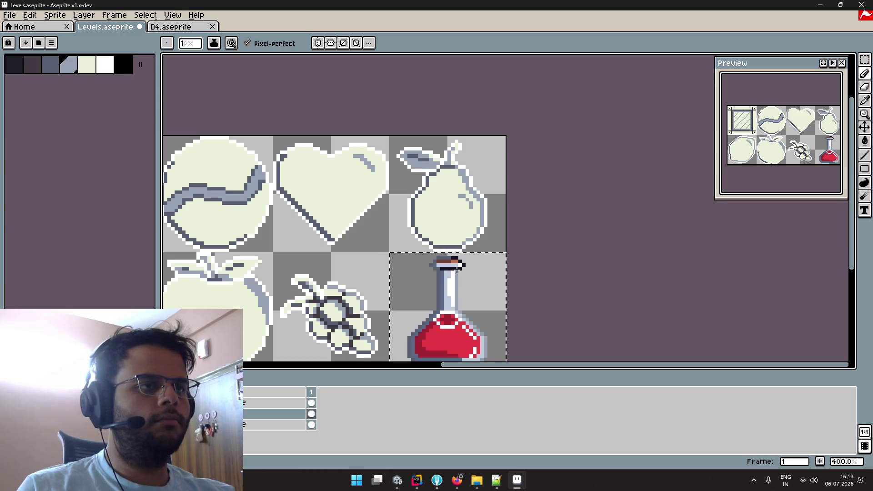
scroll(457, 269, up, 3)
scroll(459, 266, up, 1)
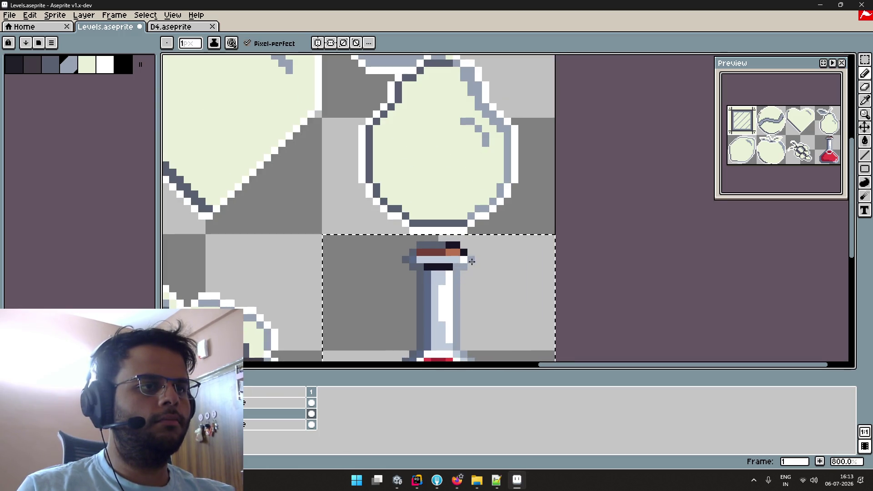
scroll(473, 277, down, 1)
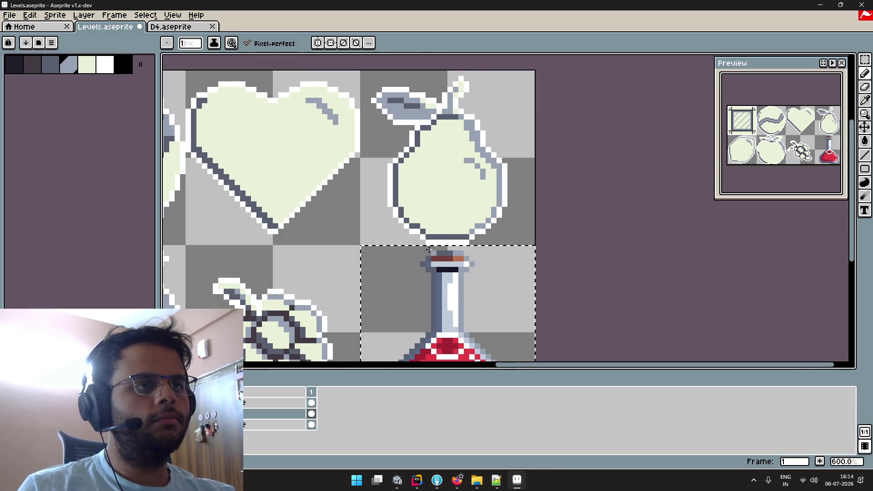
scroll(442, 316, down, 3)
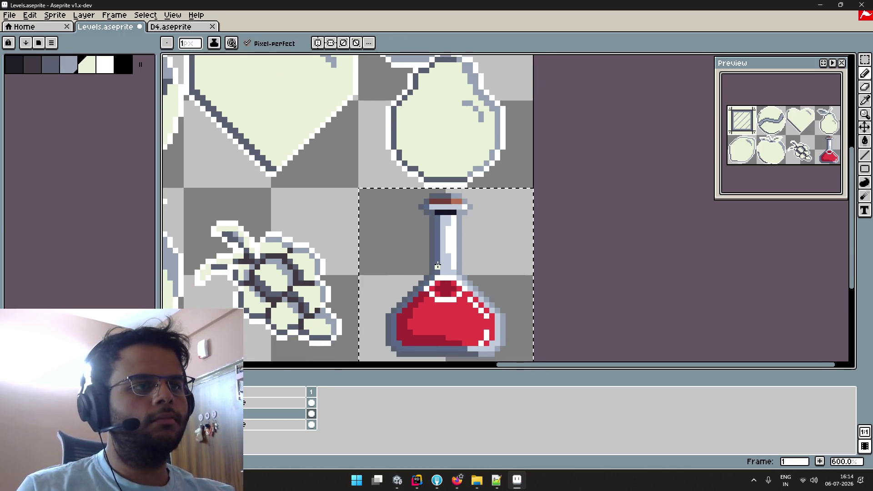
Bucket-fill the flask's white highlights, dark and bright reds, and black neck band pale cream
key(g)
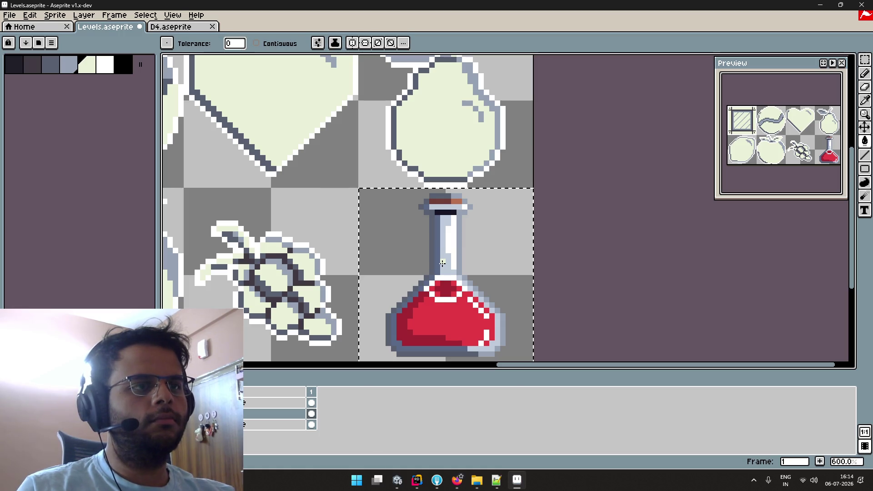
click(445, 266)
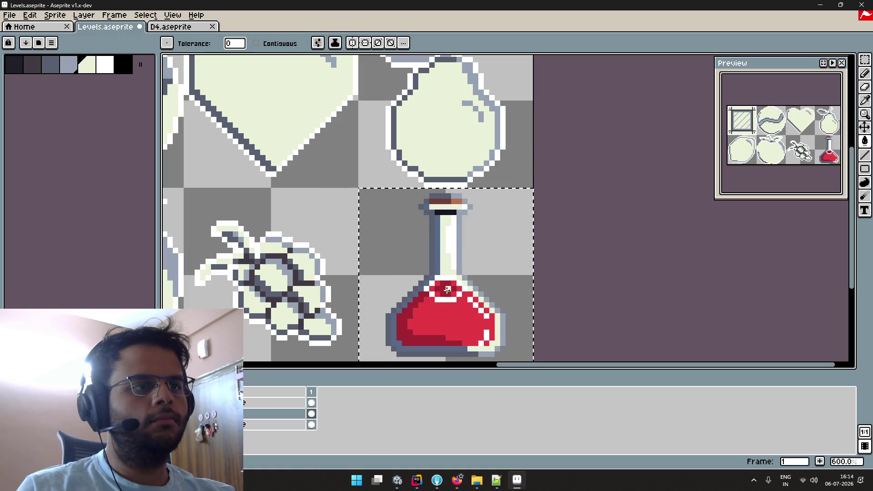
click(447, 290)
click(456, 311)
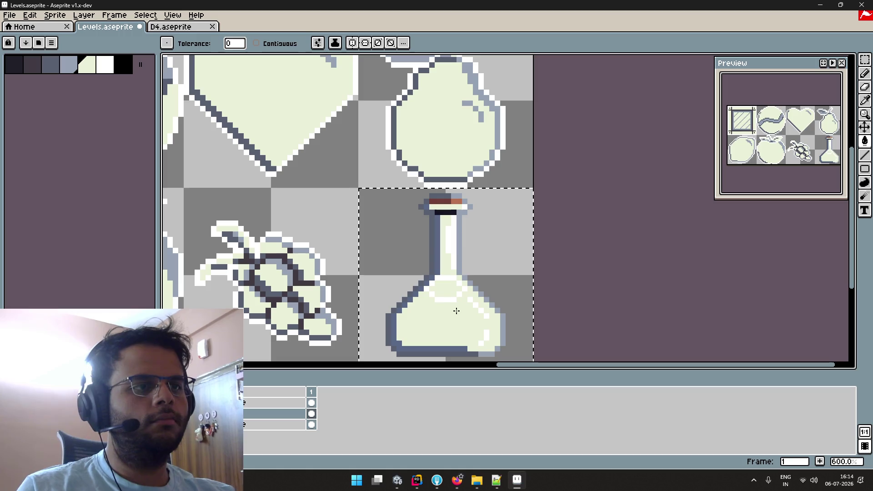
click(445, 281)
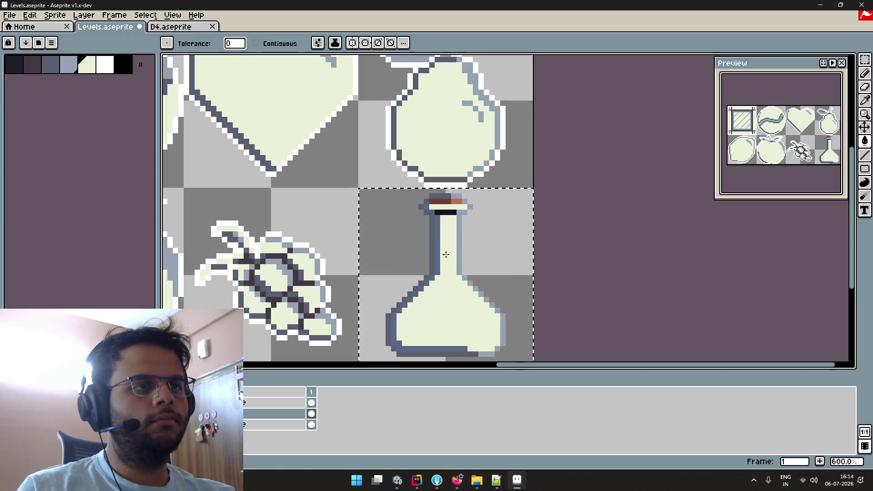
click(440, 214)
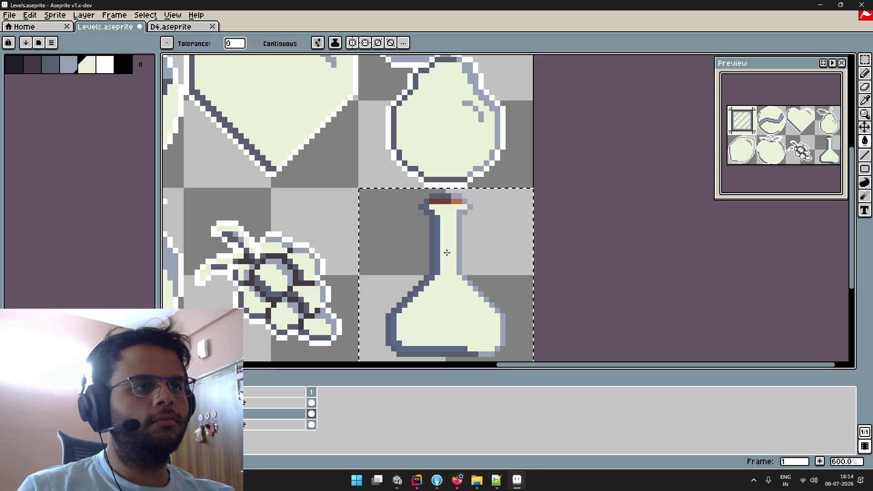
scroll(447, 253, down, 1)
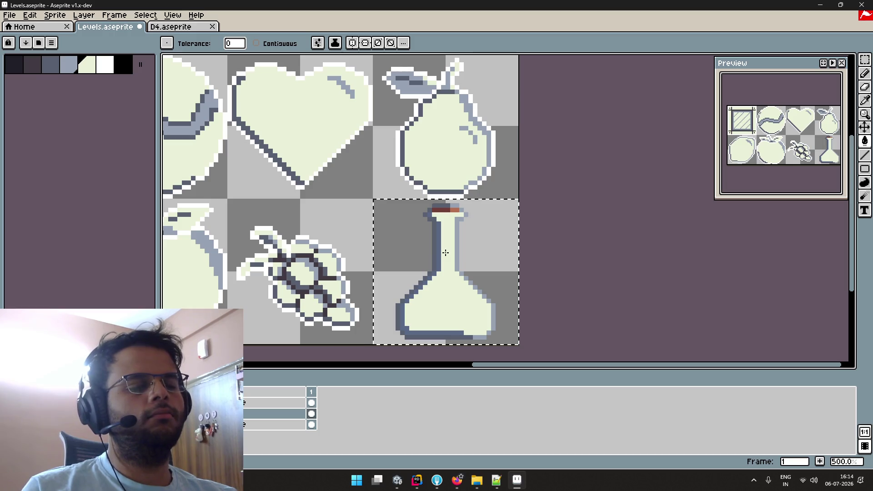
Erase the flask with a round brush, deselect, and save Levels.aseprite
key(b)
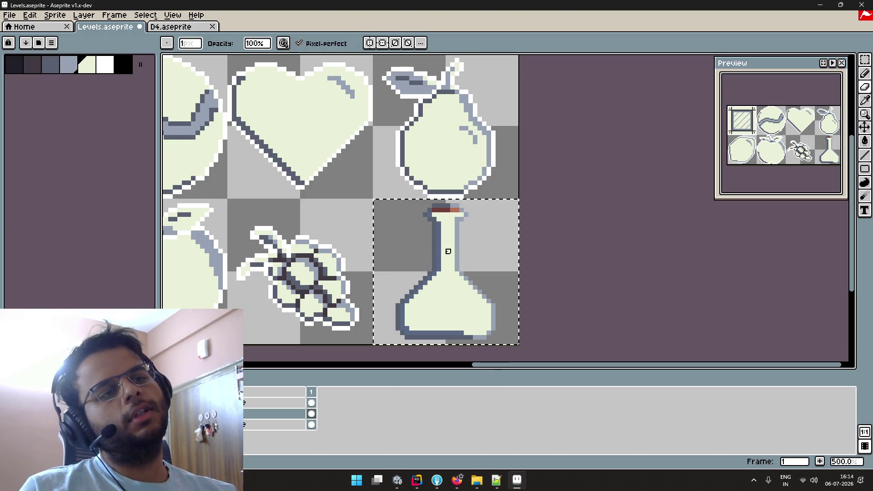
key(ctrl+b)
key(Escape)
drag(446, 243, 500, 272)
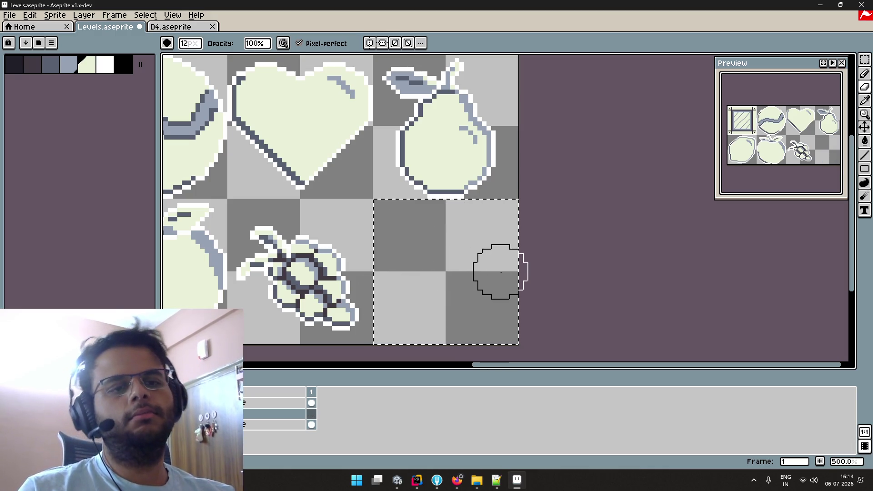
key(ctrl+d)
scroll(383, 300, down, 1)
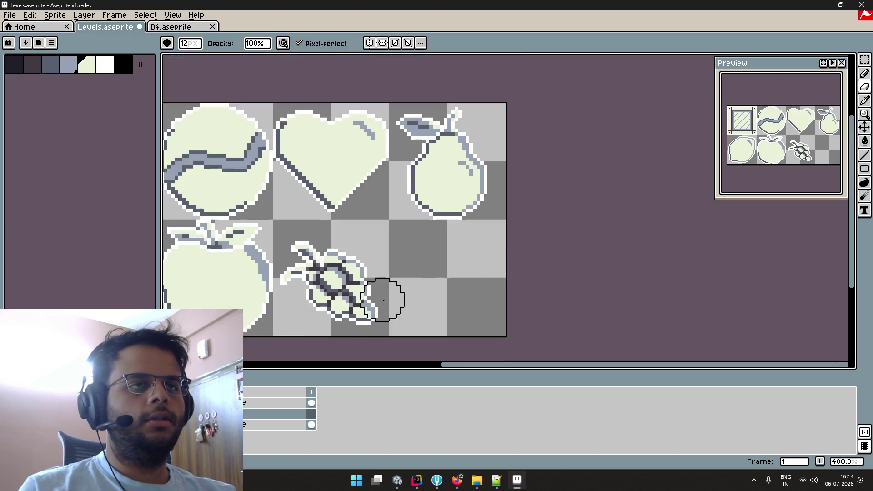
scroll(384, 300, down, 1)
key(ctrl+s)
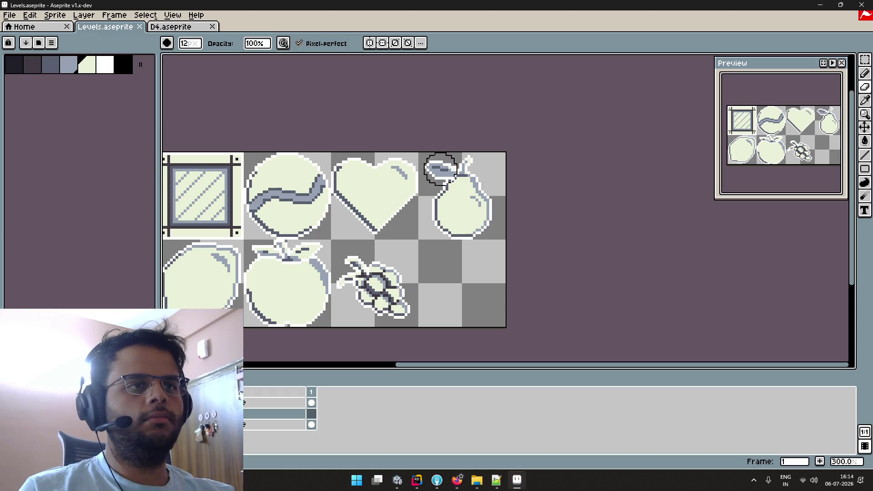
Leave Aseprite and bring Gemini's Frooti pixel-art chat back to the front
scroll(459, 283, down, 1)
scroll(475, 248, up, 2)
scroll(480, 243, up, 1)
key(i)
key(alt+Tab)
key(alt+Tab)
key(Tab)
key(Tab)
key(Tab)
key(Tab)
key(Tab)
key(Tab)
key(Tab)
key(Tab)
Close the old Gemini Firefox window and launch a fresh Firefox from Start search
key(alt+F4)
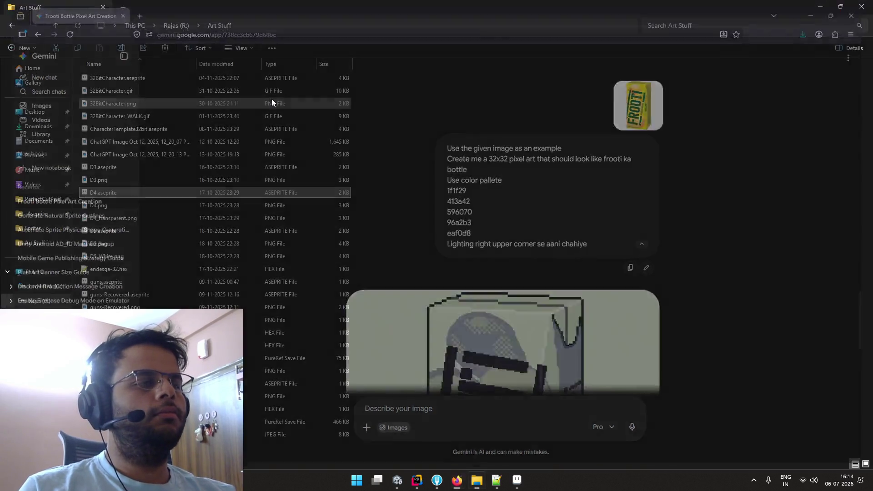
key(alt+Tab)
key(Tab)
key(Tab)
key(Tab)
key(Tab)
key(Tab)
key(super)
text(fd)
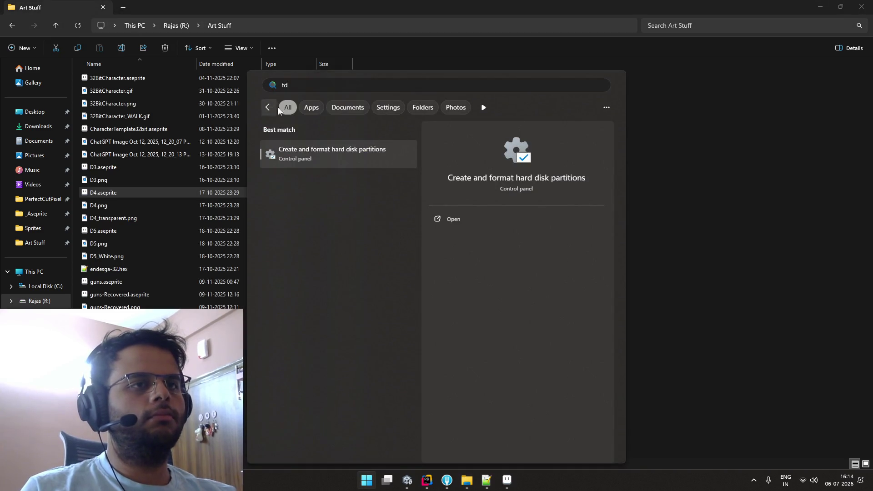
text(firefox)
click(325, 144)
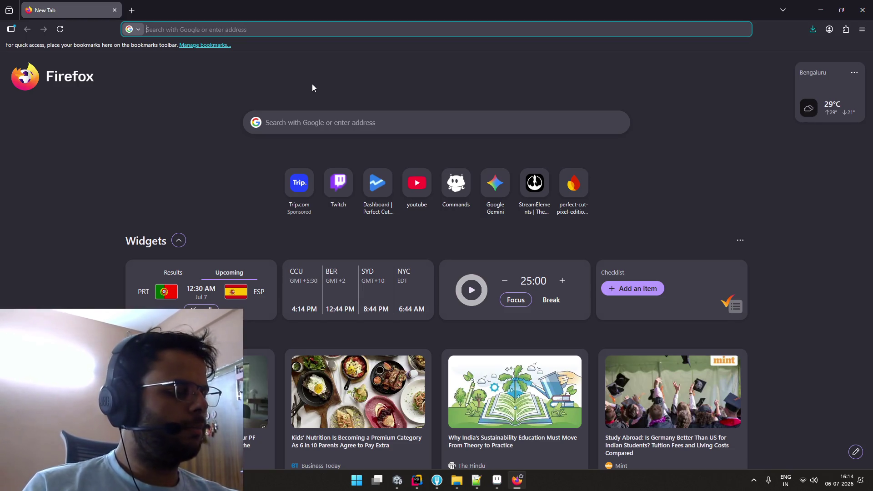
Bring Discord forward from the hidden-icons tray and open Game Developers of India's #general-chat
key(alt+Tab)
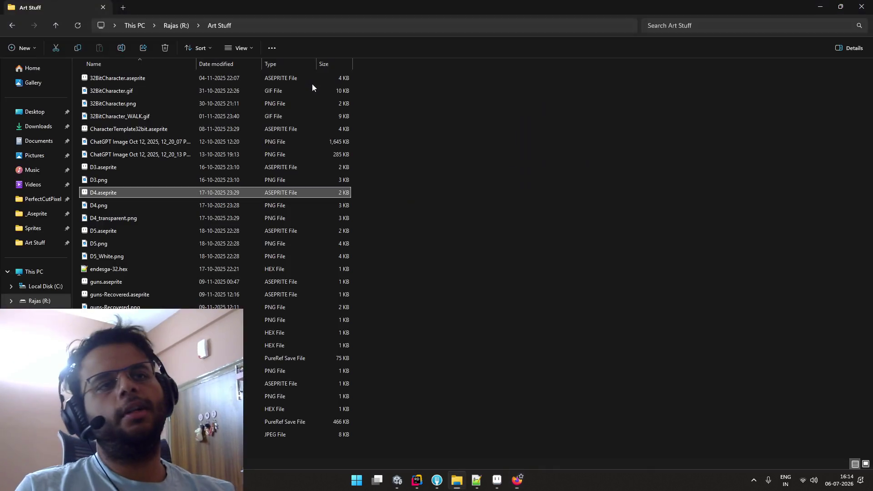
key(alt+Tab)
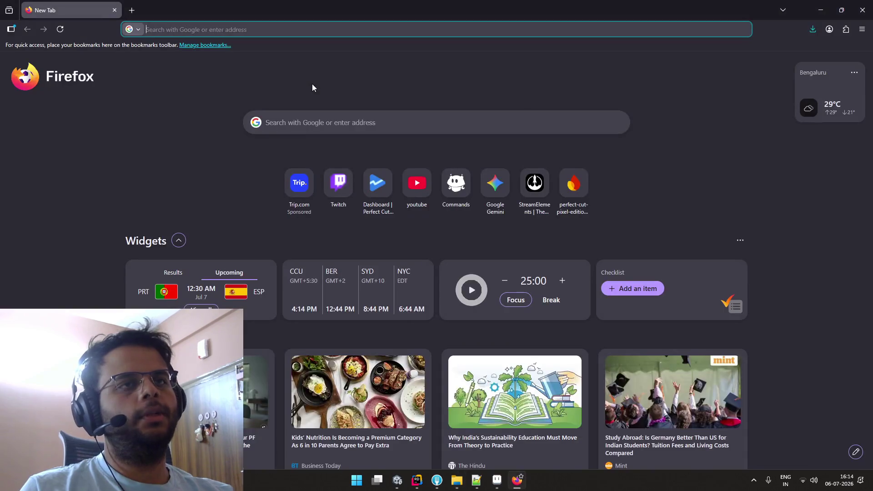
click(350, 111)
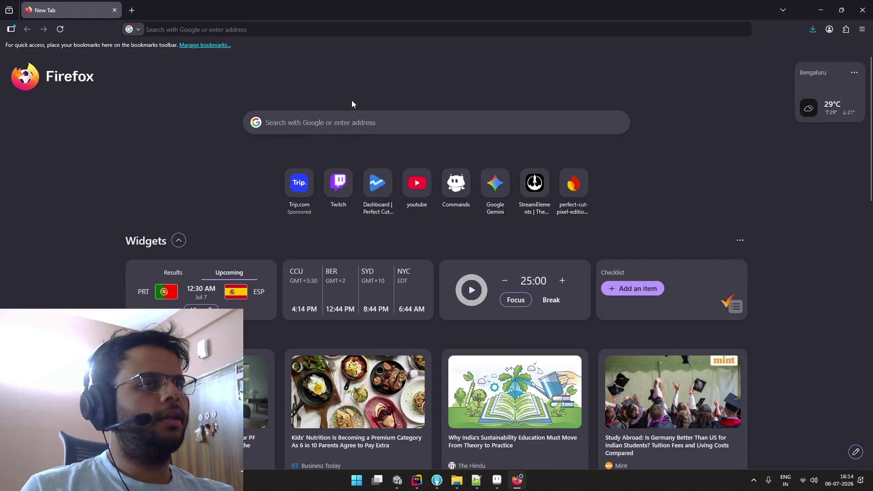
key(alt+Tab)
key(alt+Tab)
key(alt+Tab)
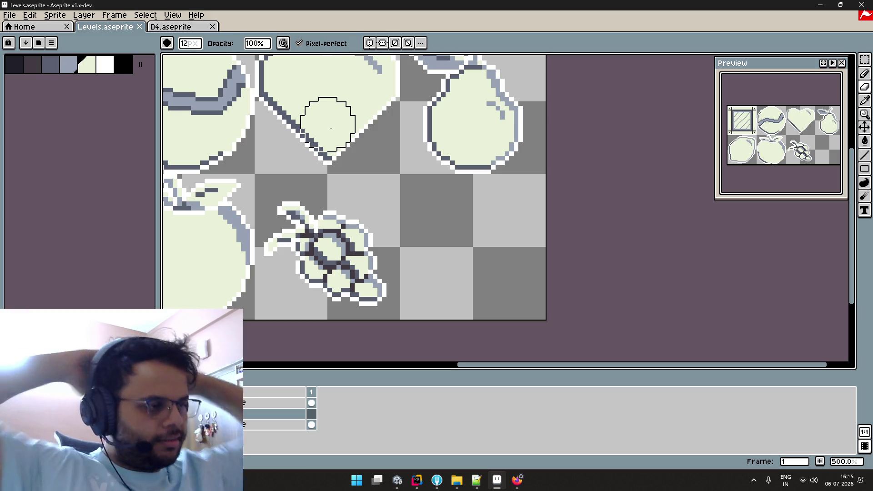
click(753, 480)
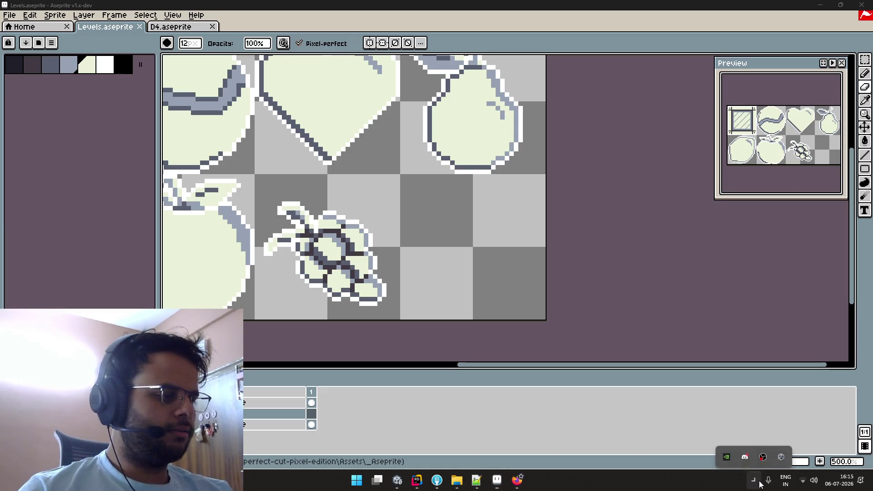
click(745, 452)
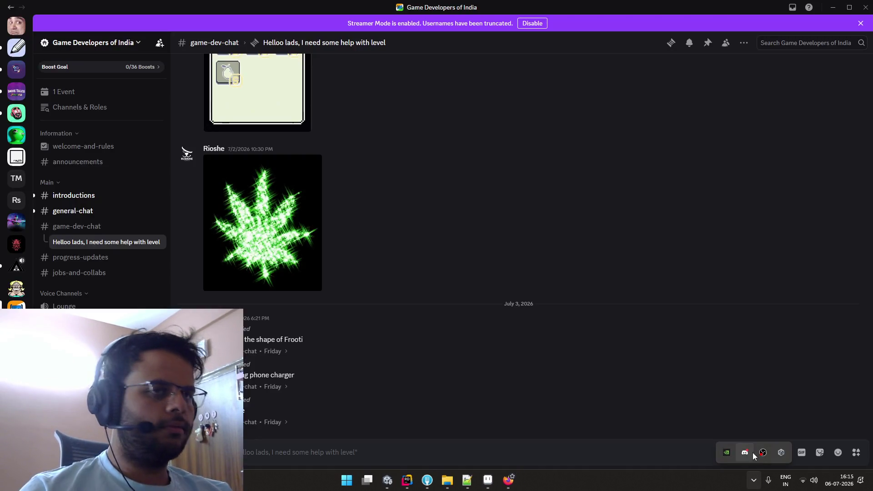
click(86, 216)
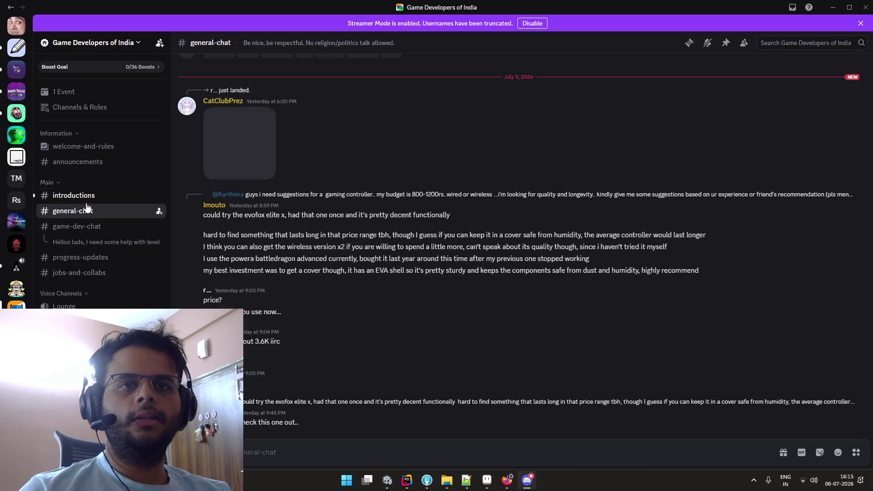
Switch to another server and browse its announcements and information channels
scroll(26, 217, up, 3)
click(17, 51)
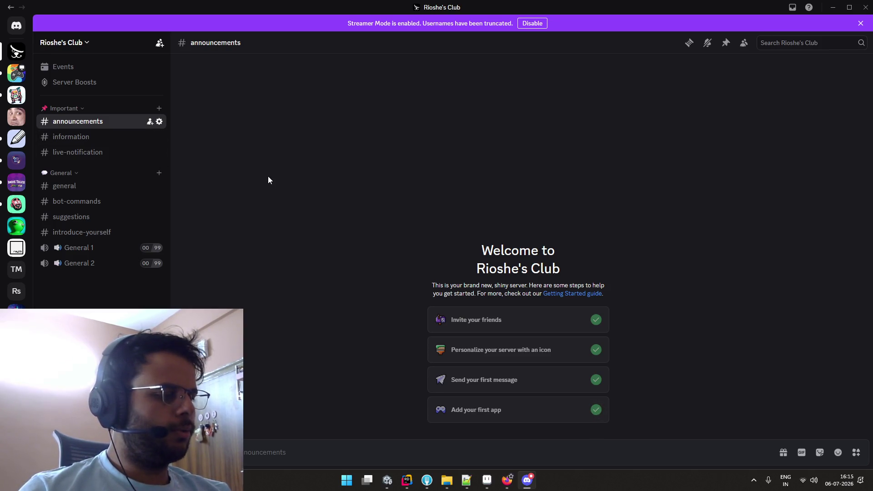
click(98, 137)
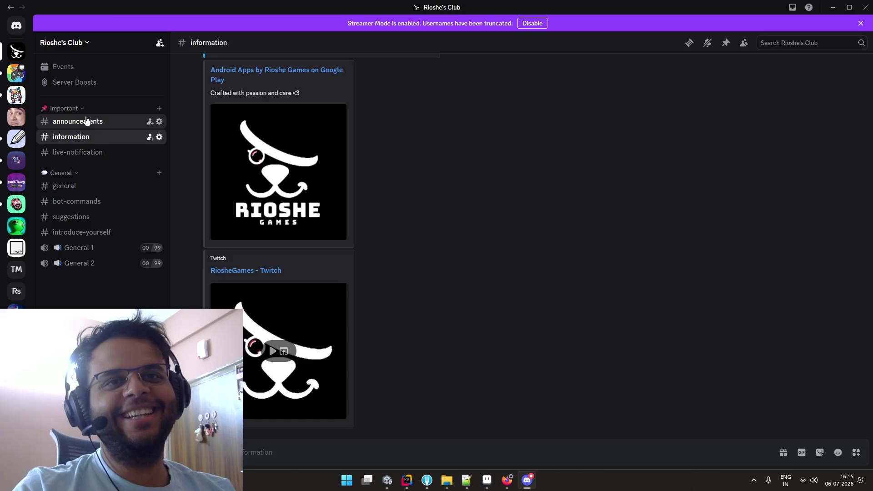
click(86, 120)
click(16, 73)
click(15, 55)
click(71, 136)
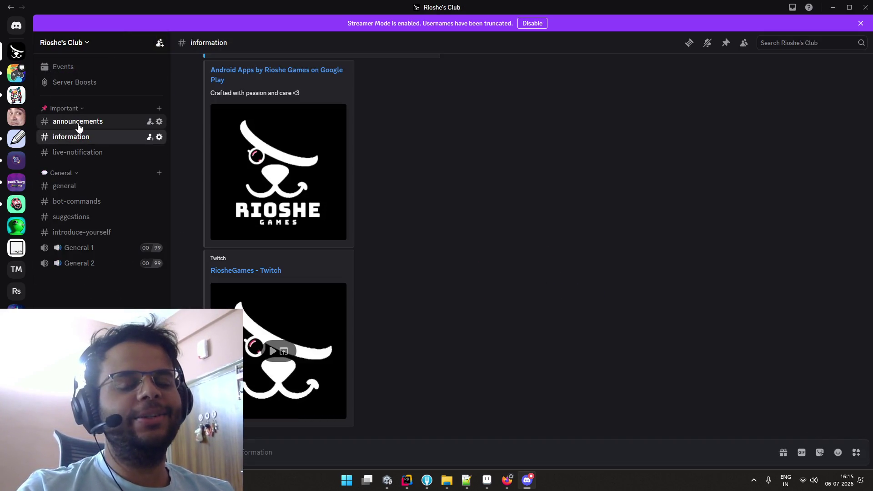
click(78, 127)
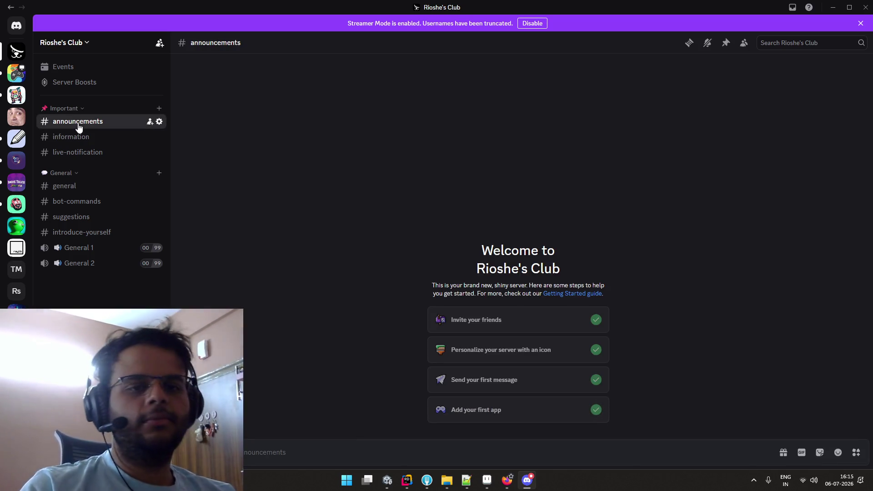
Cycle through information, live-notification, general and bot-commands channels, then go to Friends
click(101, 138)
click(101, 152)
click(81, 189)
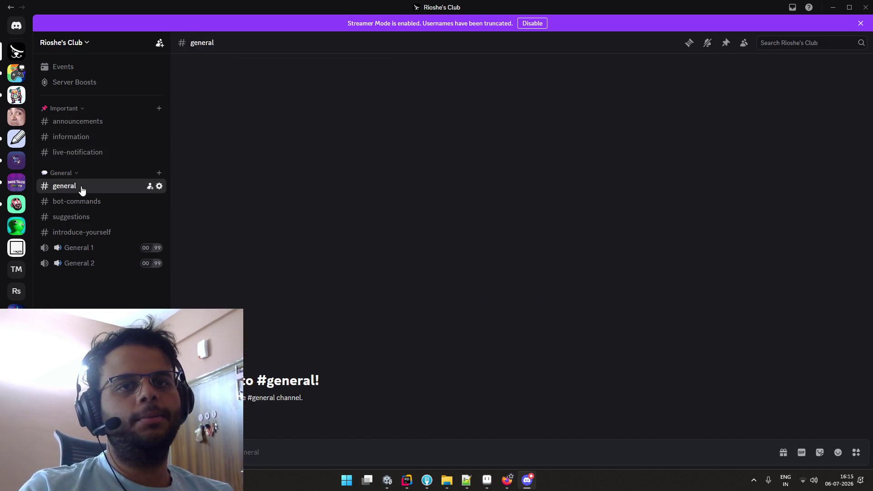
click(85, 127)
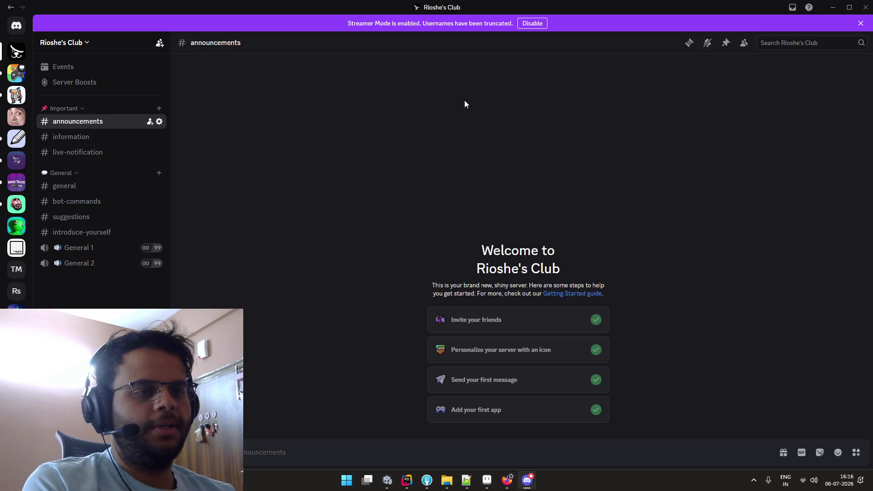
click(114, 136)
click(106, 152)
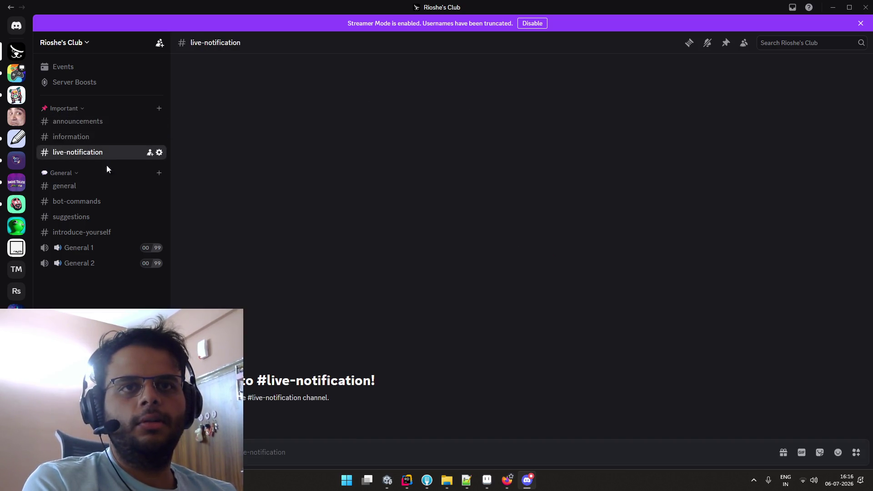
click(114, 201)
click(115, 190)
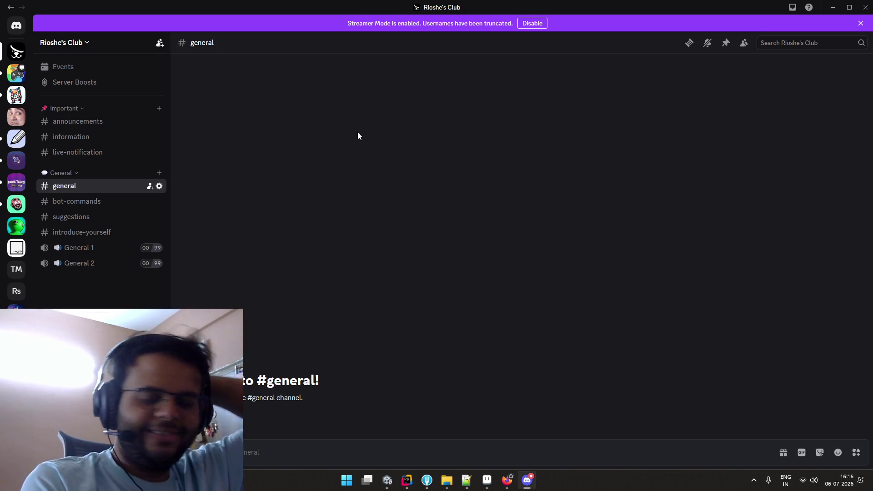
click(13, 30)
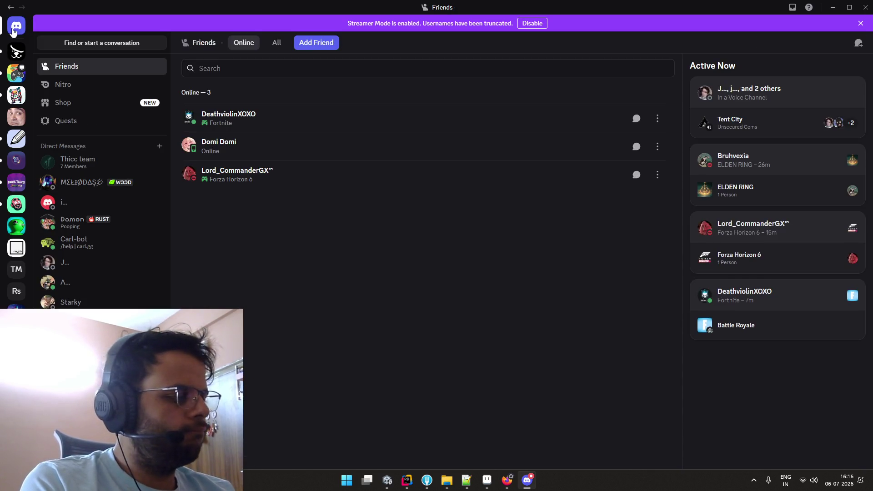
Open the DeepAI output.jpg Frooti bottle link from Discord's #suggestions channel in Firefox
click(14, 58)
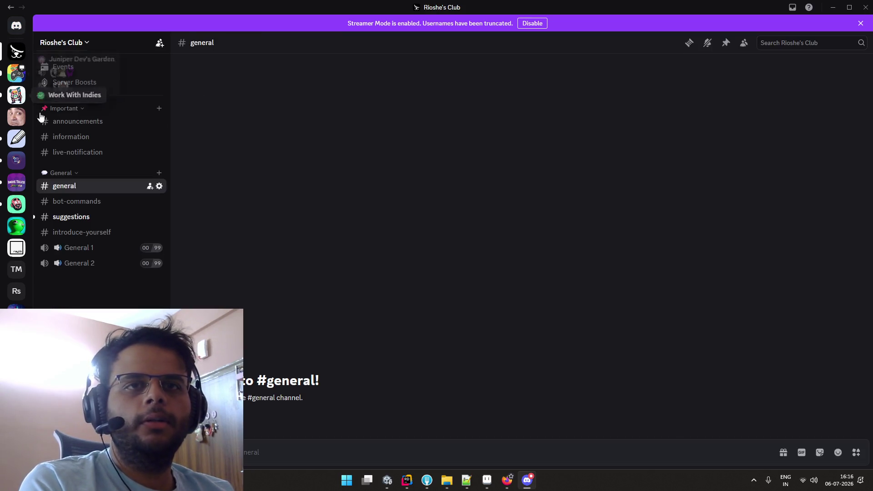
click(93, 217)
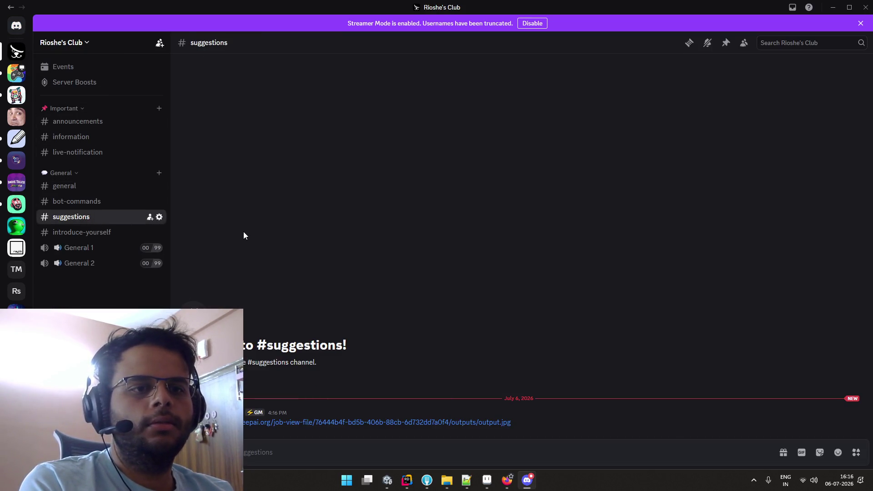
click(355, 423)
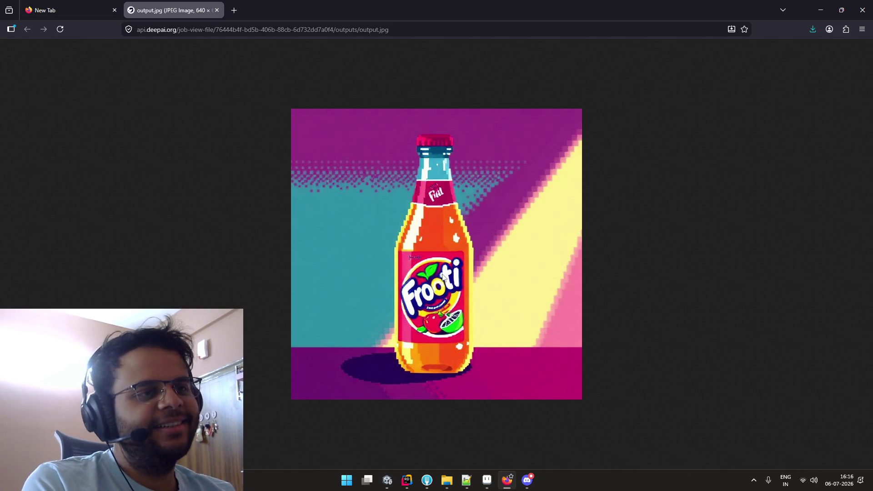
Save the Frooti image as output.jpg and view it from the Downloads folder
right_click(402, 225)
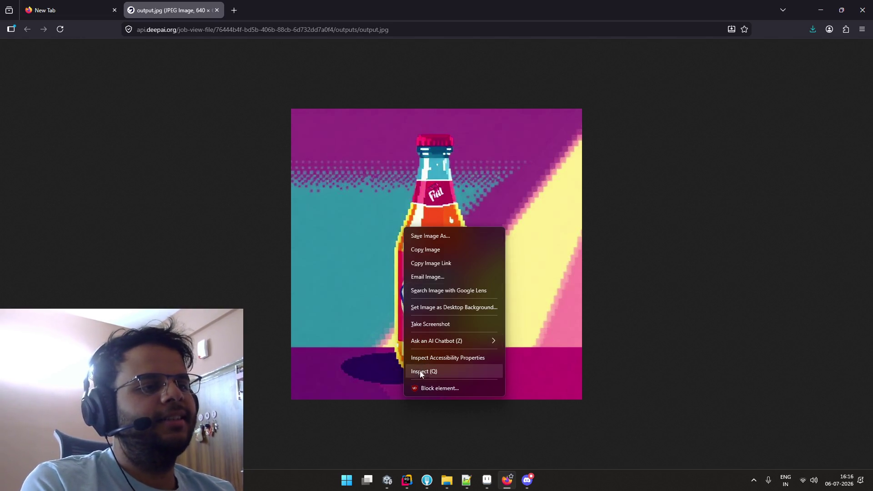
click(421, 236)
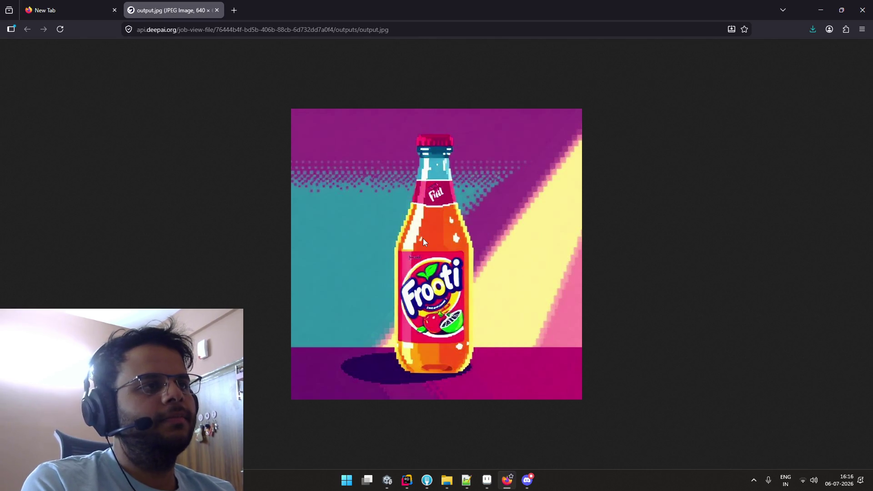
click(224, 214)
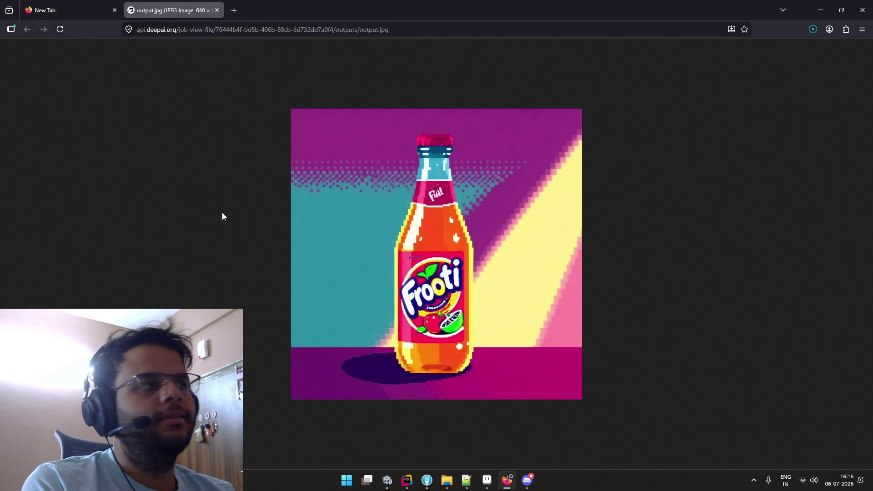
click(807, 30)
click(811, 50)
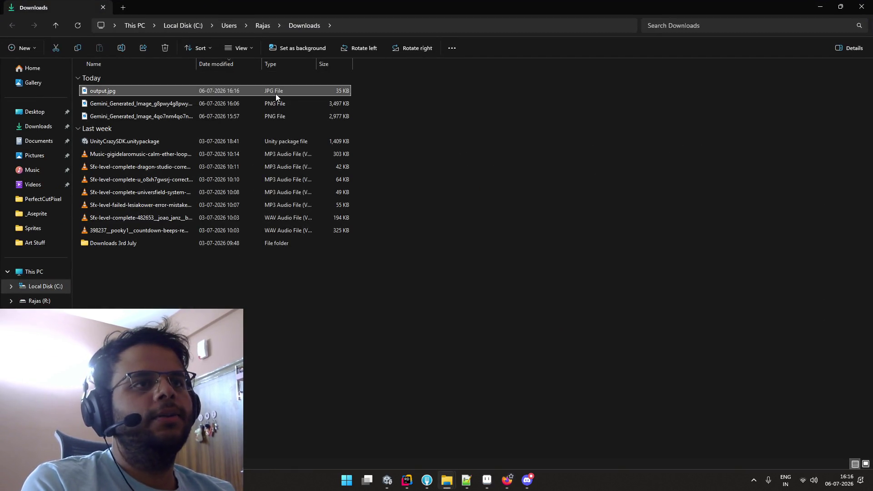
double_click(276, 94)
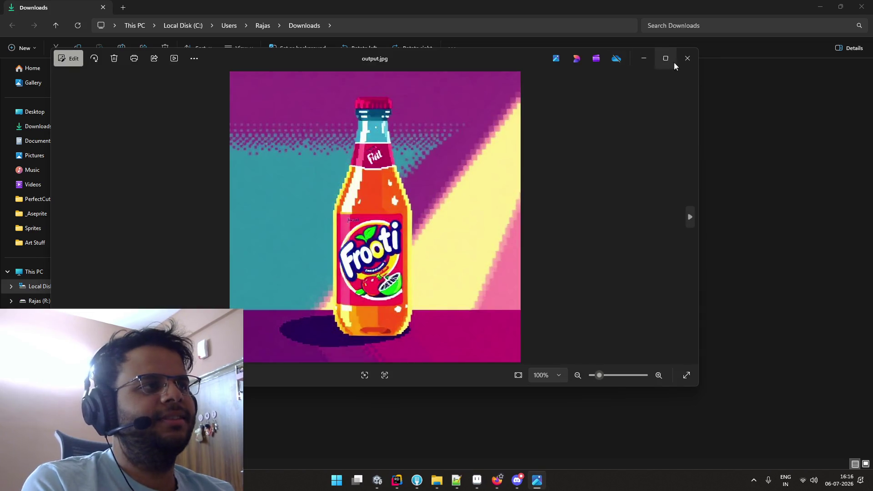
click(685, 59)
click(831, 6)
click(665, 123)
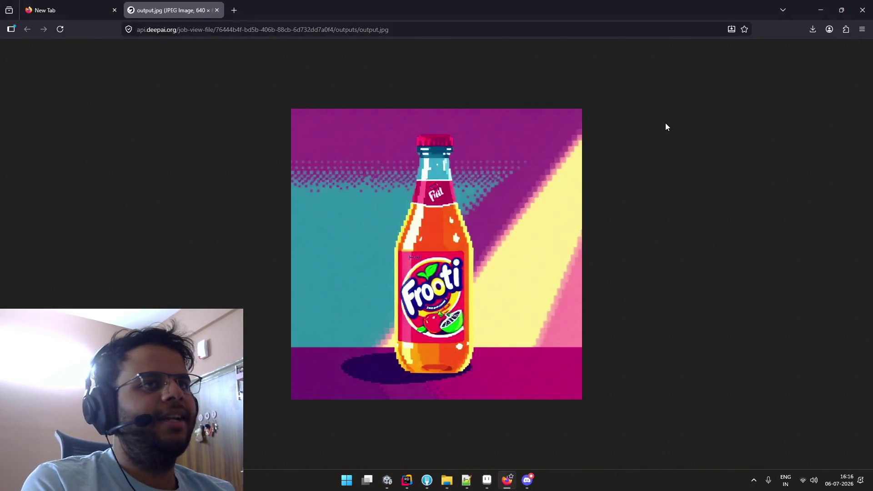
double_click(169, 31)
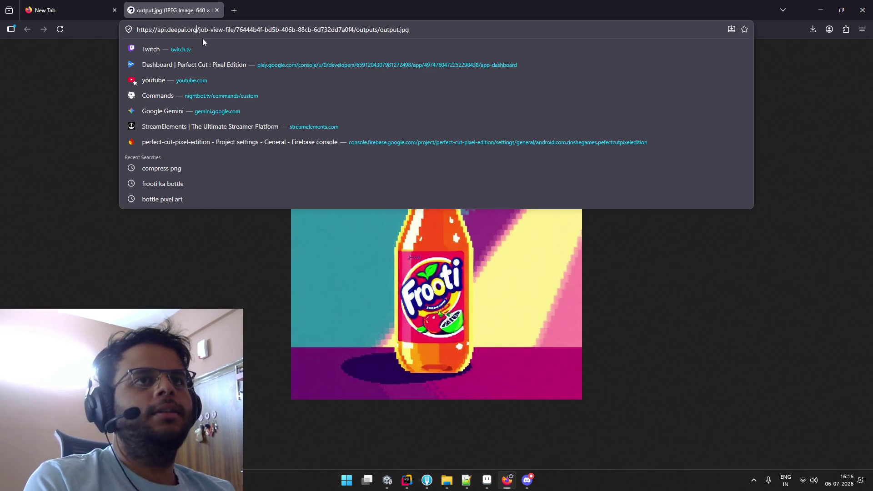
drag(199, 31, 108, 33)
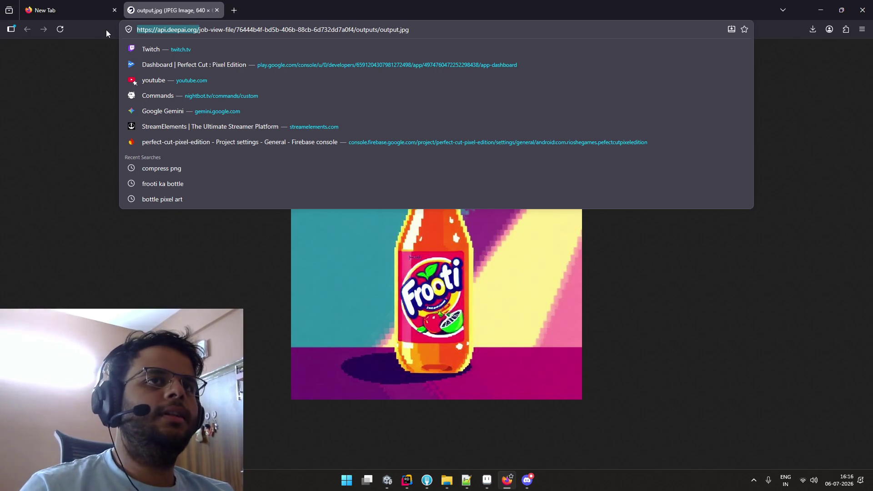
key(ctrl+c)
key(ctrl+t)
key(ctrl+v)
key(Return)
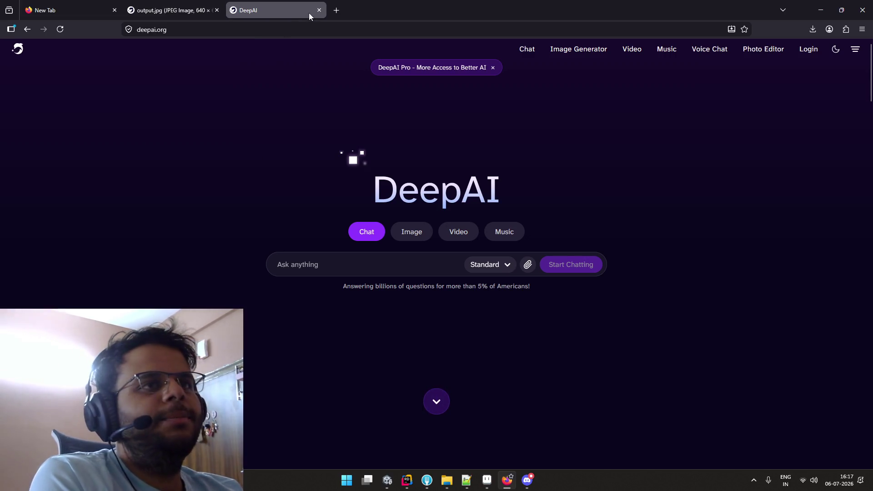
Copy the Frooti bottle image from the output.jpg tab to the clipboard
click(173, 10)
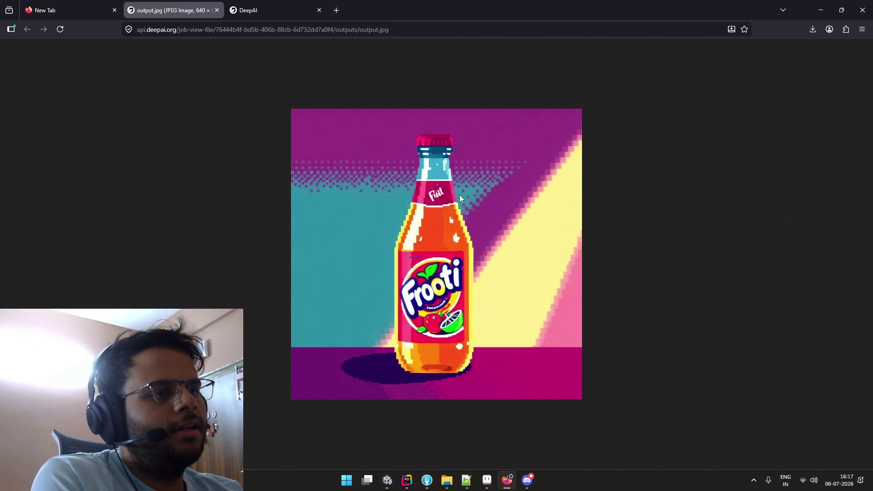
right_click(484, 220)
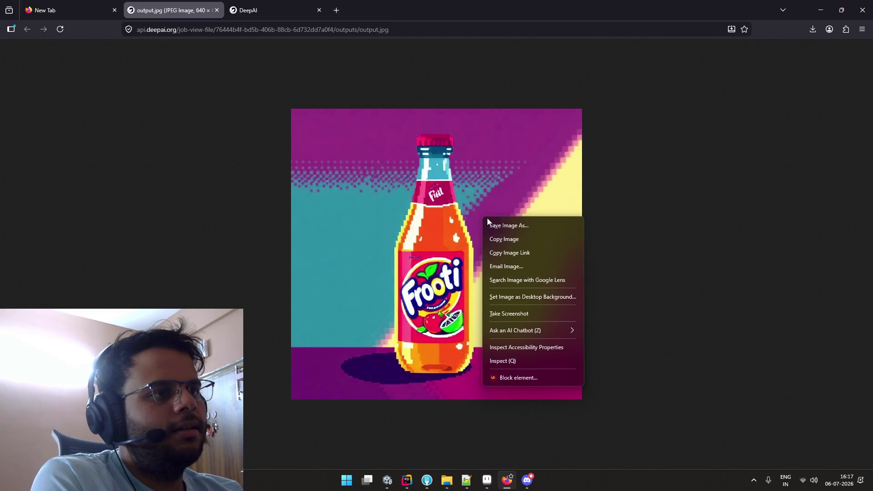
click(531, 240)
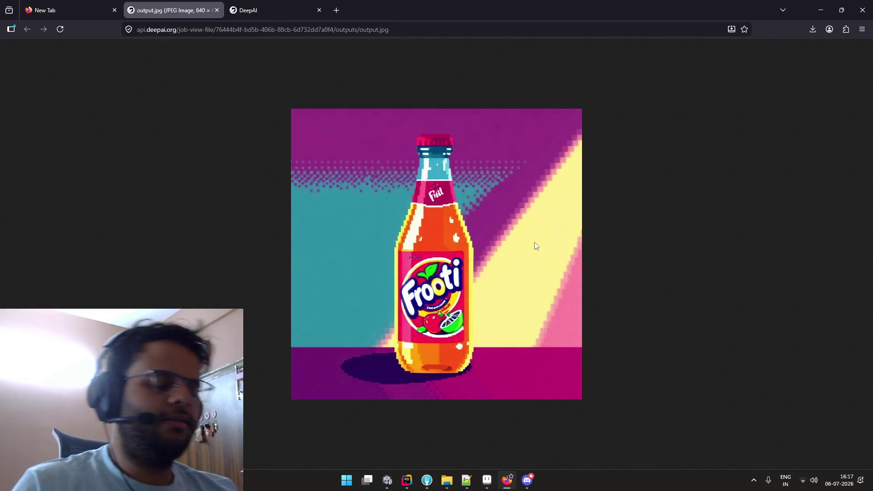
key(super)
text(p)
key(BackSpace)
Launch PureRef, maximize it, and paste the copied Frooti bottle image
text(pureref)
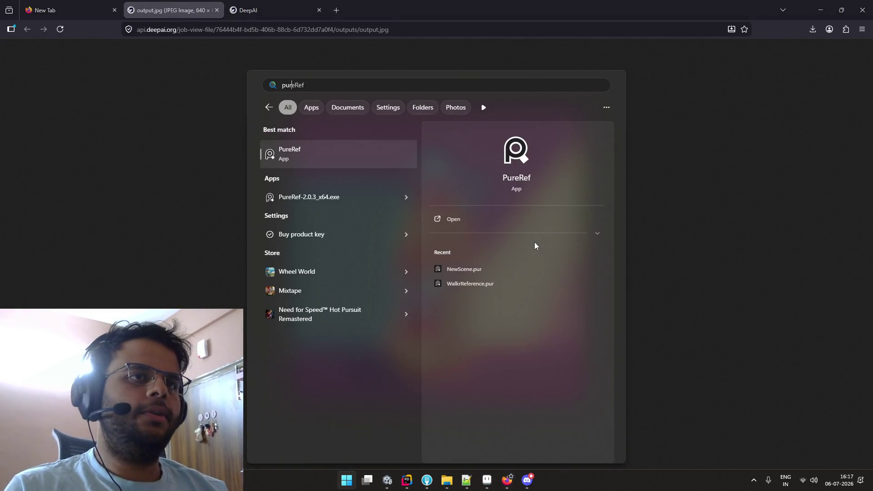
key(Return)
key(ctrl+f)
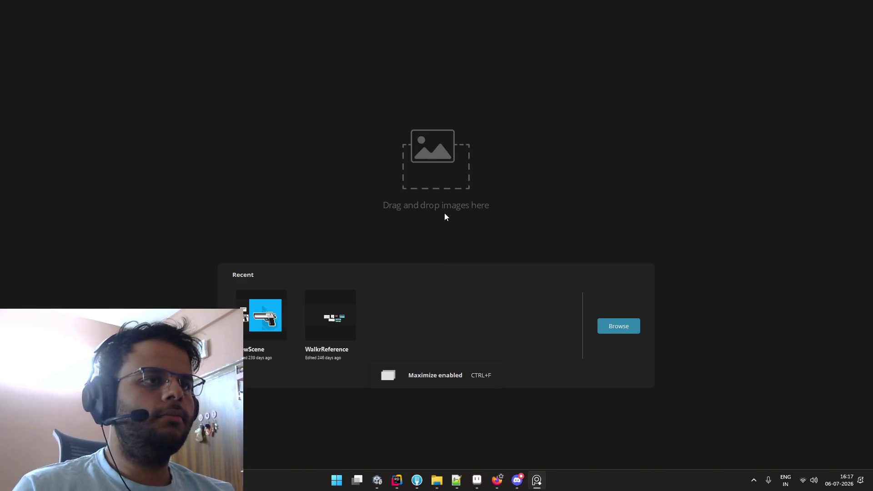
key(ctrl+v)
Zoom in on the bottle's neck and cap, then frame the whole image
scroll(411, 214, up, 3)
scroll(355, 216, up, 3)
drag(371, 197, 437, 359)
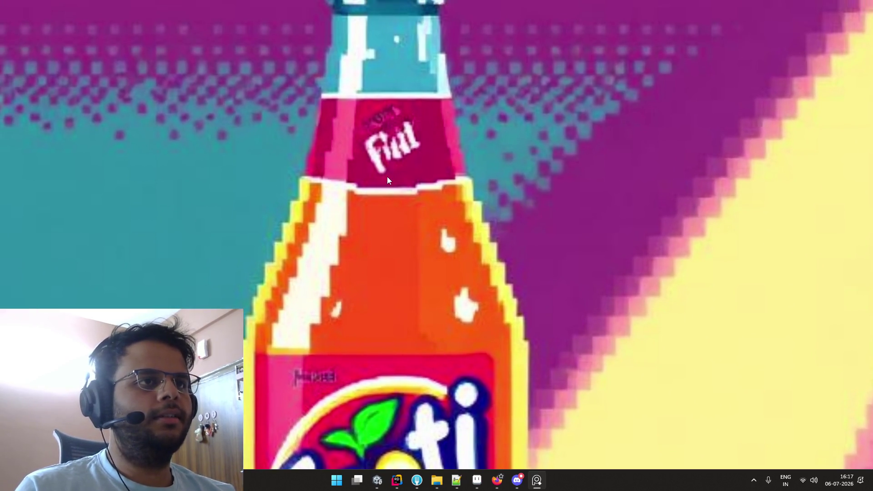
scroll(378, 127, up, 5)
scroll(362, 137, down, 3)
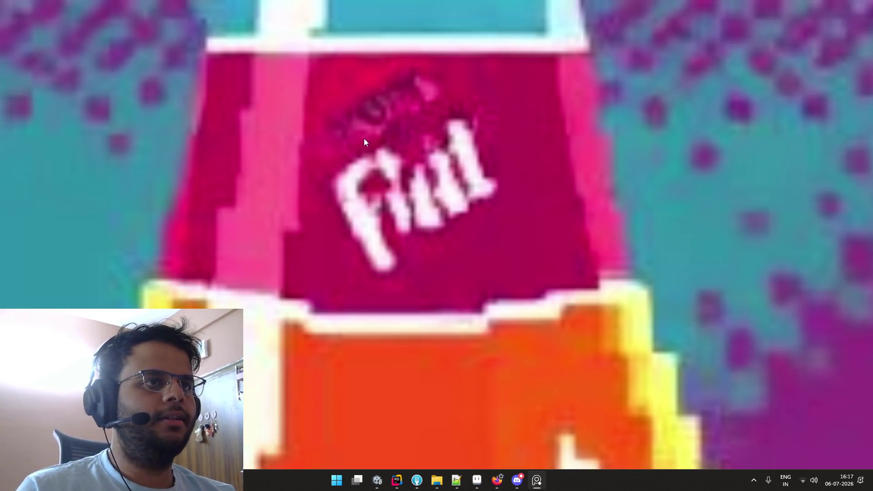
scroll(397, 151, down, 1)
scroll(422, 170, down, 1)
scroll(421, 170, down, 3)
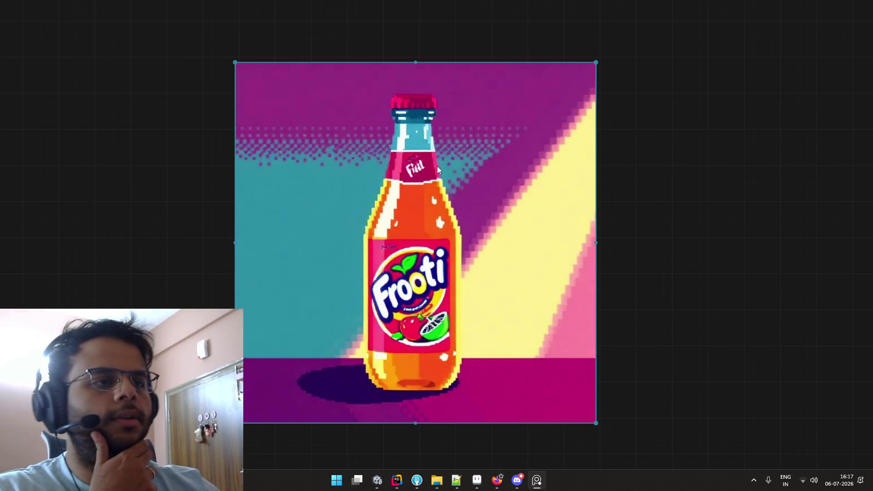
scroll(471, 190, up, 2)
mouse_move(476, 188)
mouse_down()
mouse_move(459, 265)
mouse_move(490, 165)
mouse_up()
scroll(490, 165, down, 2)
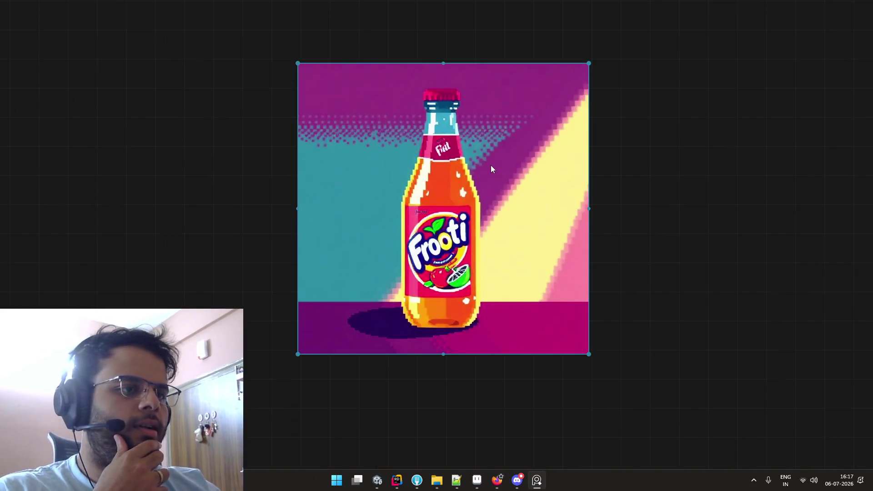
Zoom in on the lime on the label, then view the whole bottle again
key(alt+Tab)
key(alt+Tab)
key(alt+Tab)
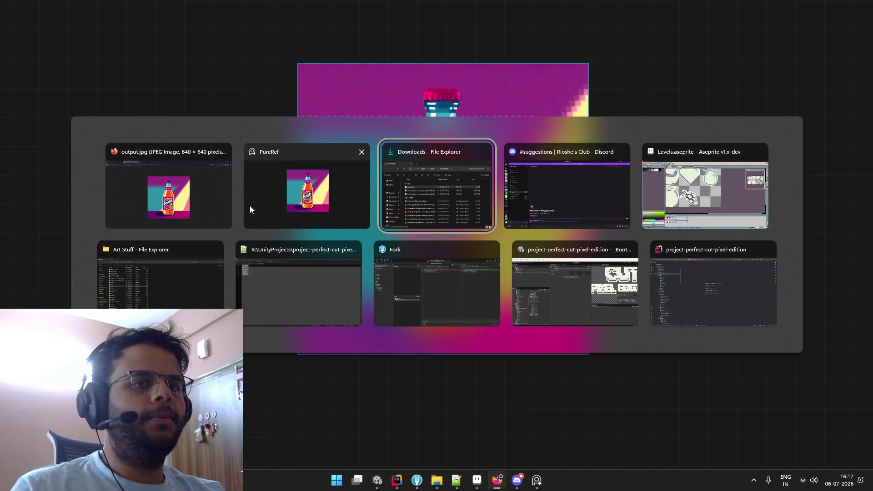
click(210, 205)
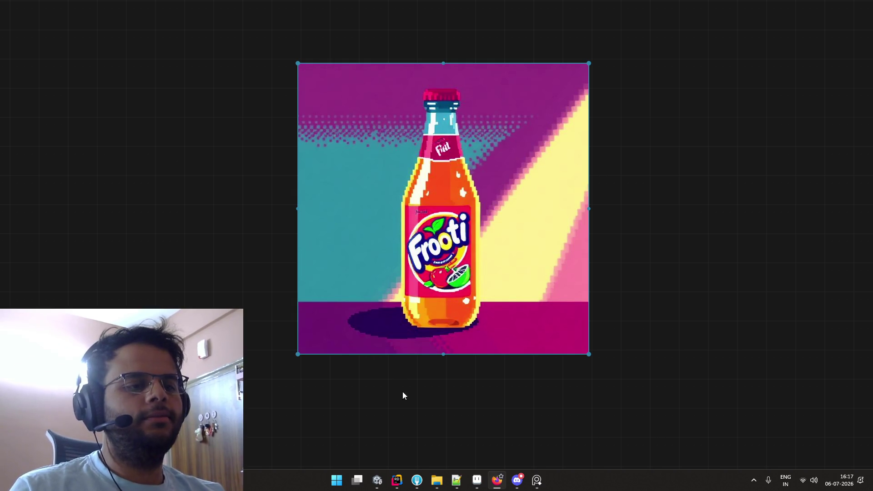
scroll(463, 329, up, 6)
scroll(462, 328, up, 2)
scroll(462, 329, up, 2)
drag(462, 329, 492, 238)
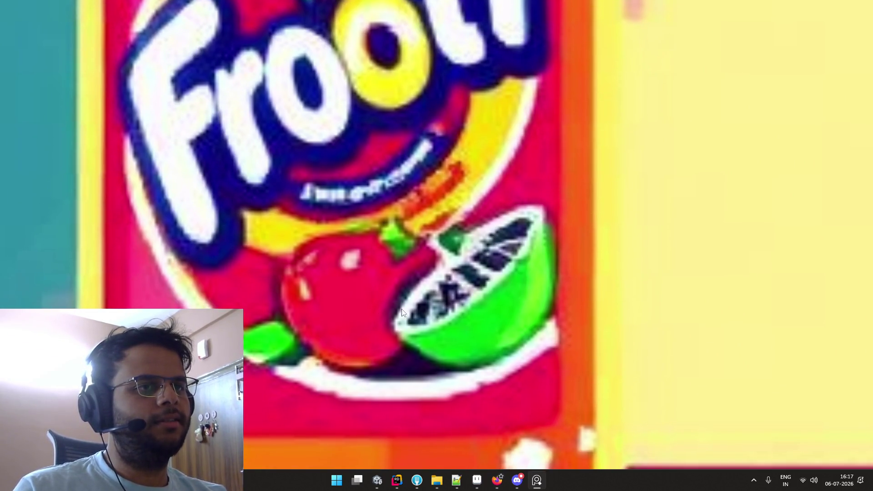
scroll(400, 304, down, 3)
scroll(507, 277, down, 3)
drag(432, 311, 506, 246)
scroll(476, 290, down, 2)
scroll(477, 290, down, 2)
drag(554, 151, 466, 248)
scroll(466, 248, down, 1)
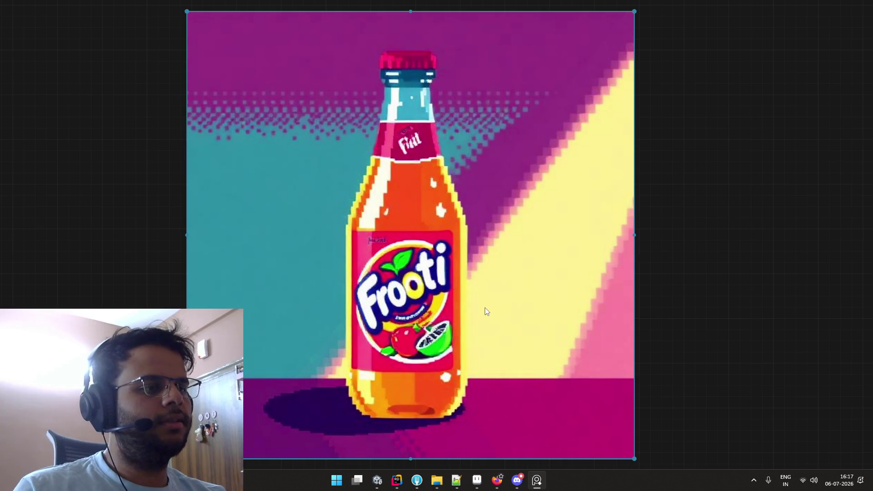
scroll(484, 307, up, 2)
scroll(484, 307, up, 2)
scroll(485, 304, down, 4)
scroll(485, 301, down, 2)
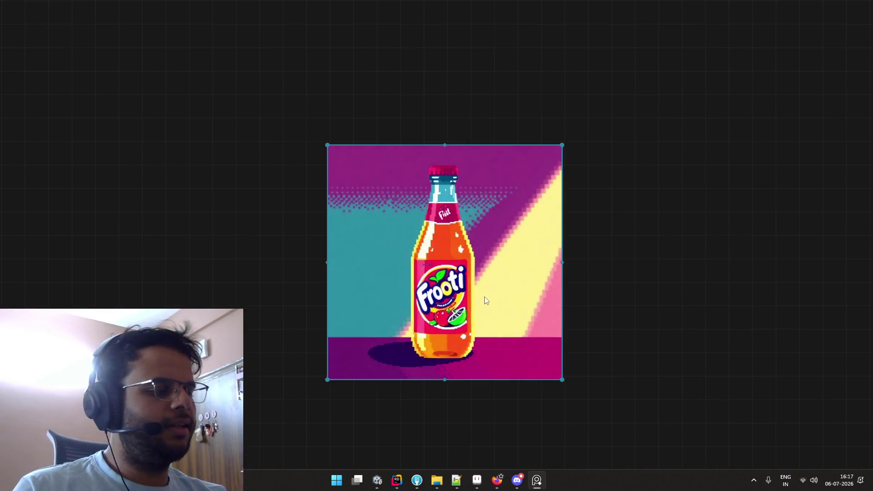
Deselect the image and close PureRef, discarding the unsaved board
click(241, 145)
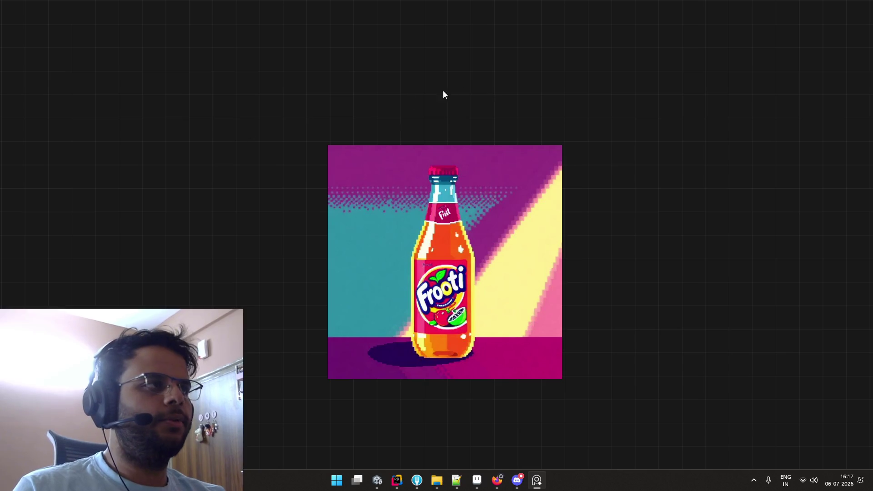
scroll(454, 186, up, 3)
scroll(455, 185, down, 1)
scroll(455, 186, down, 3)
scroll(455, 186, down, 2)
scroll(455, 186, up, 3)
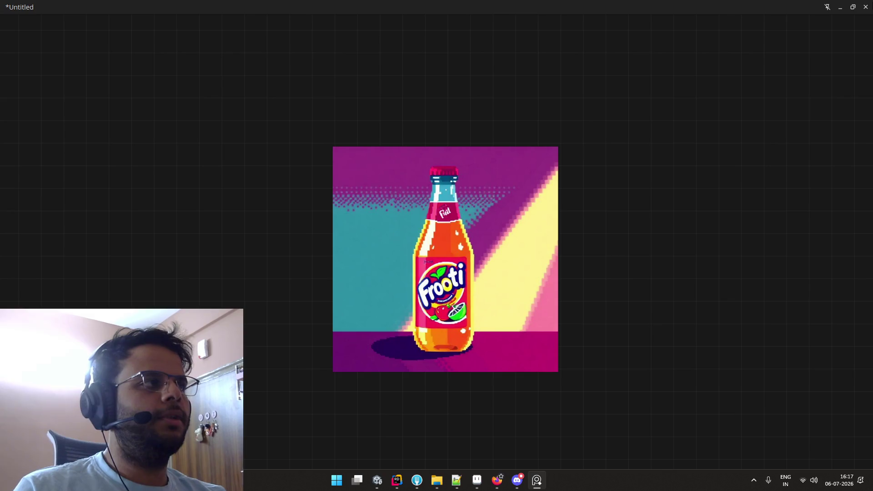
click(865, 7)
click(442, 260)
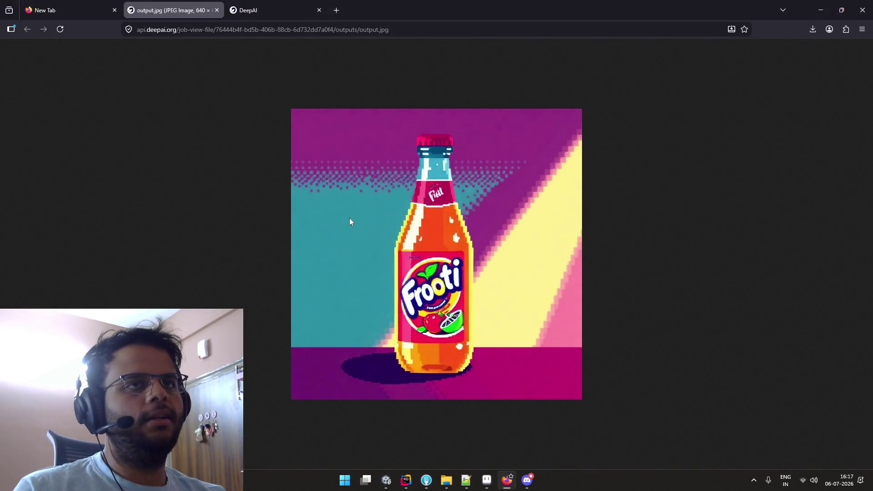
Check output.jpg's Properties Details tab, confirming it is 640 x 640 pixels
key(alt+Tab)
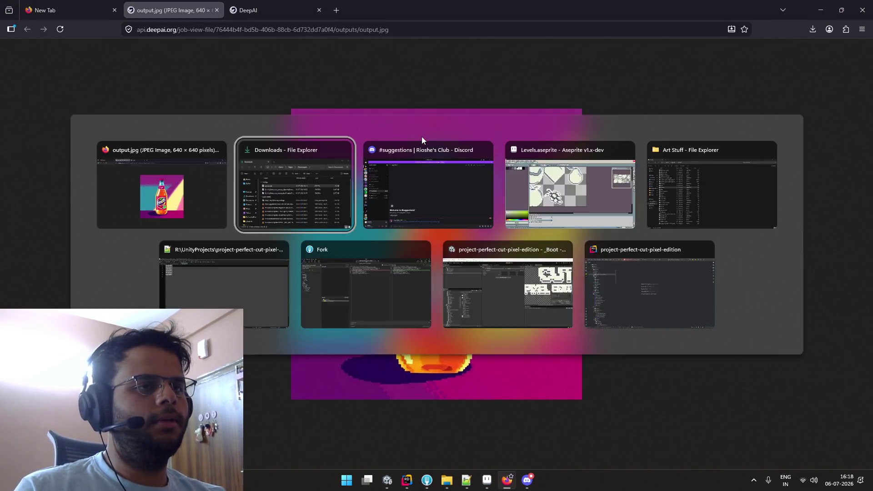
right_click(434, 219)
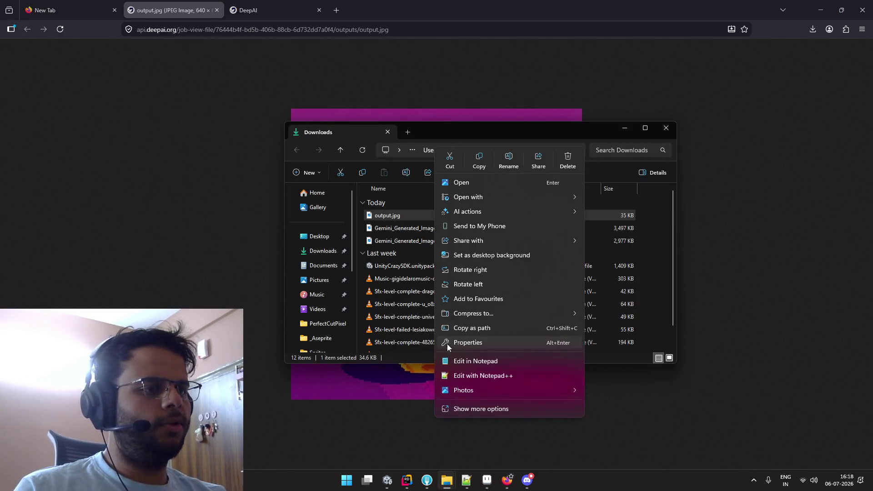
click(467, 400)
click(498, 449)
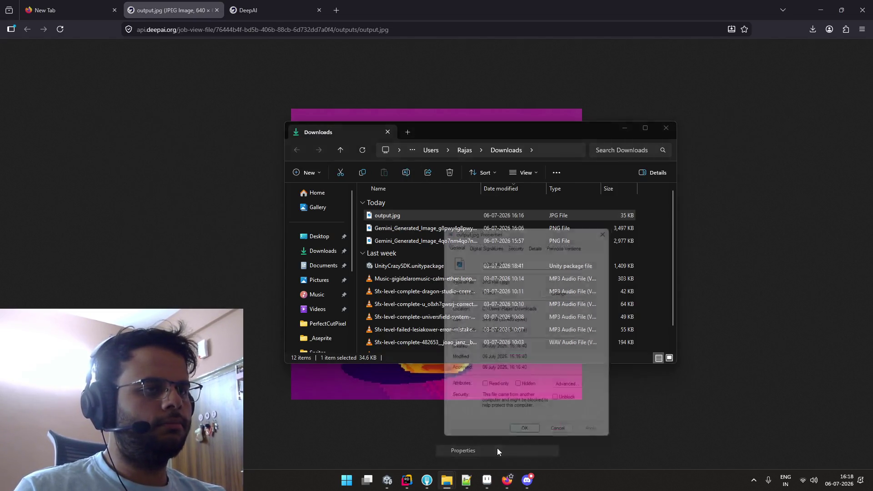
click(488, 241)
click(538, 241)
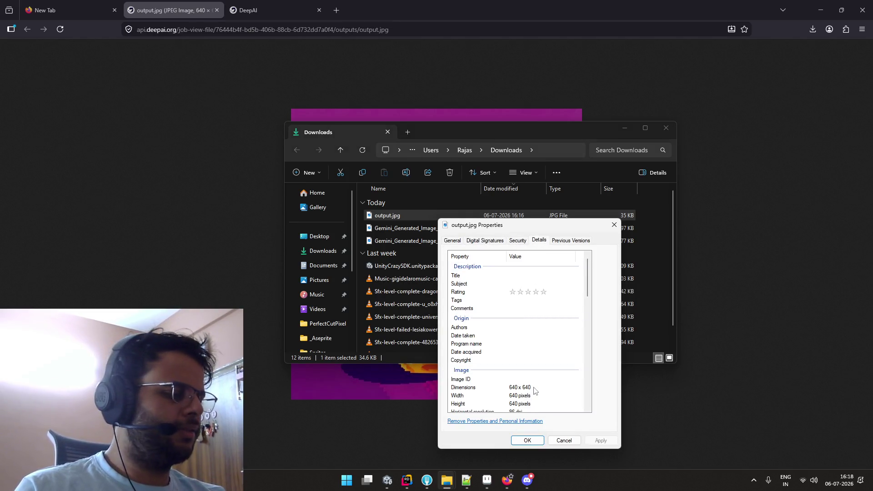
scroll(529, 393, down, 4)
scroll(535, 389, down, 2)
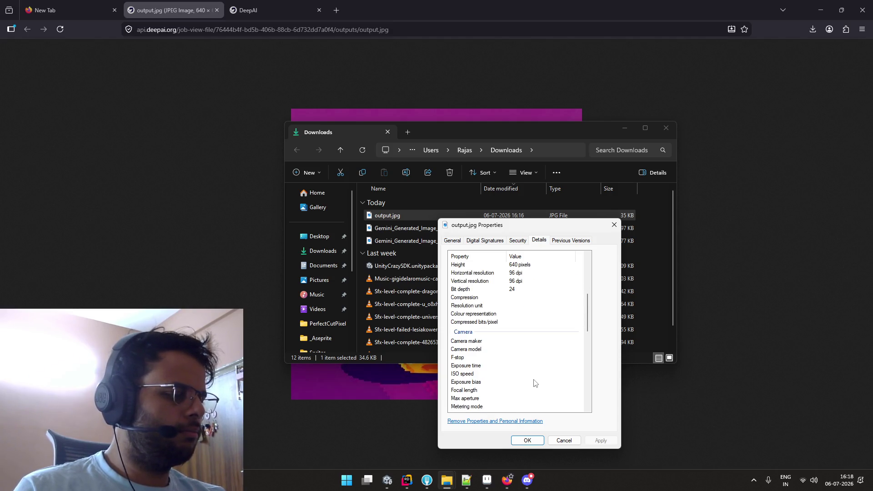
scroll(525, 362, up, 1)
scroll(525, 357, up, 1)
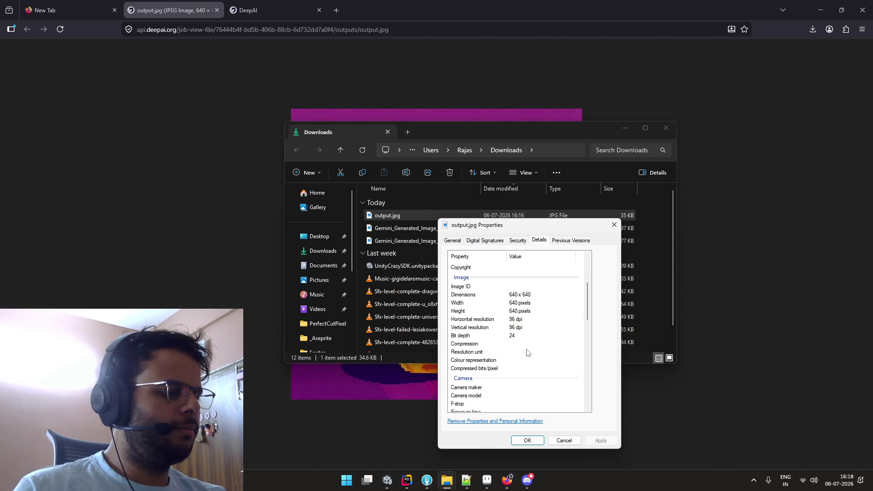
scroll(527, 348, up, 2)
scroll(526, 345, up, 1)
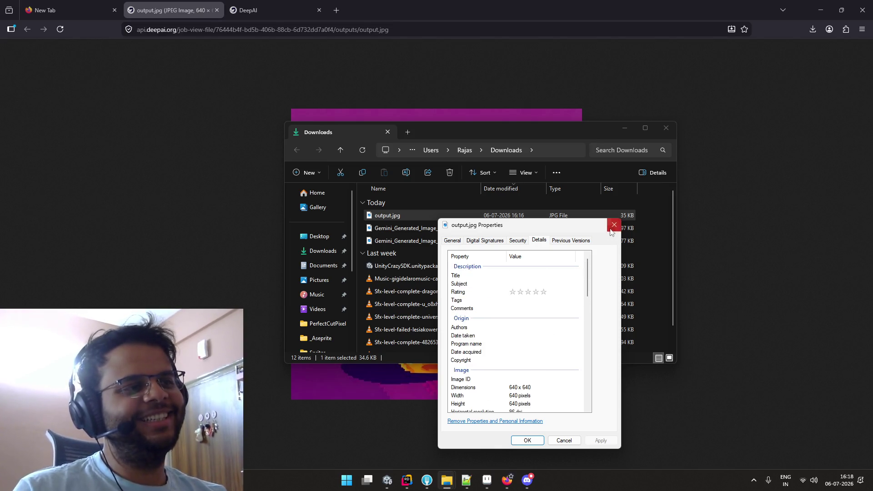
Close the properties dialog and Downloads window, and open a new Firefox tab
click(613, 226)
click(666, 129)
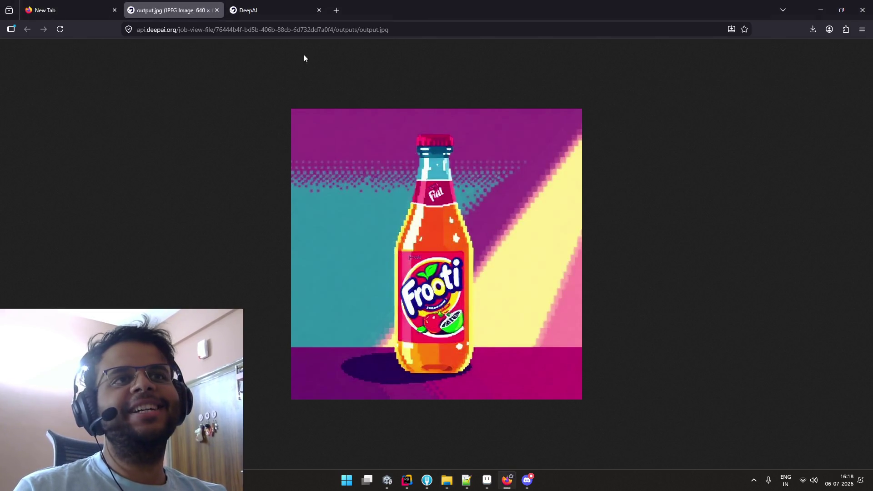
click(274, 13)
click(336, 10)
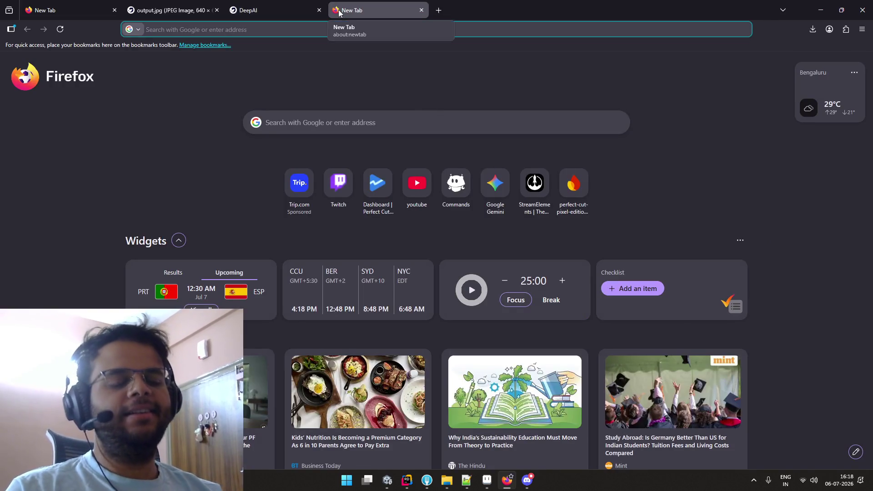
Load Nightbot's dashboard and browse its commands, integrations, timers, moderation, regulars and logs pages
text(nightbot)
key(Return)
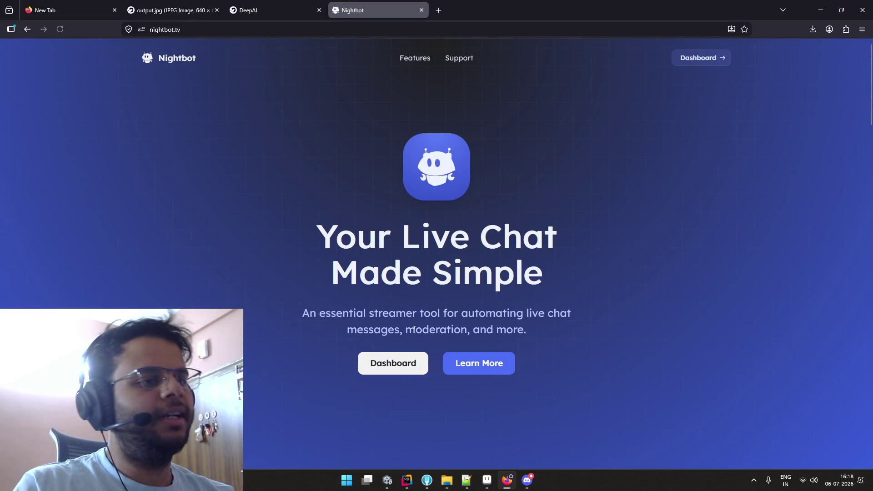
click(411, 362)
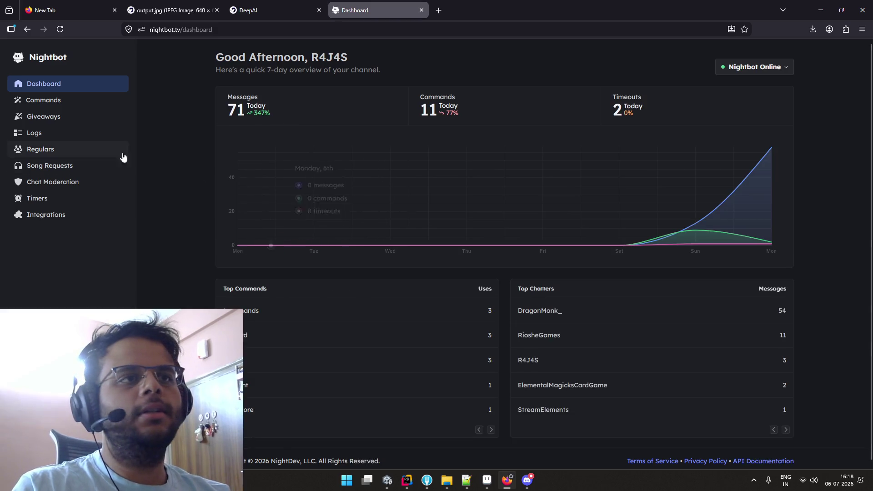
click(63, 104)
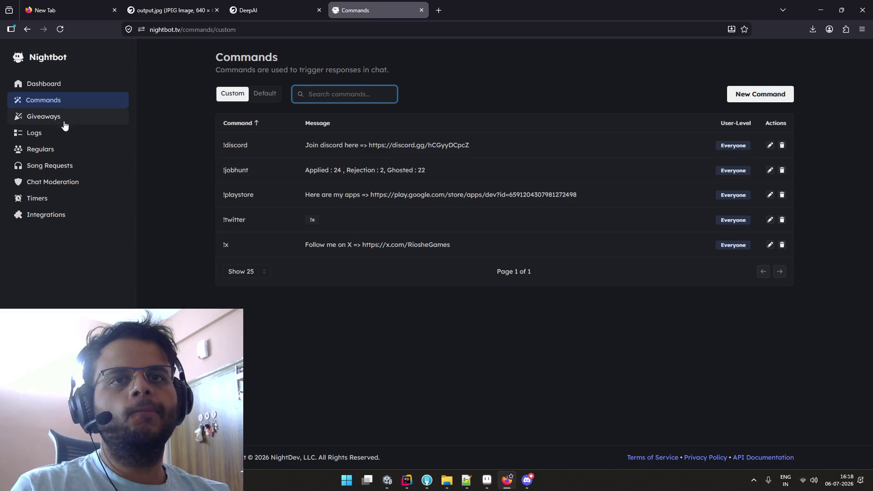
click(56, 214)
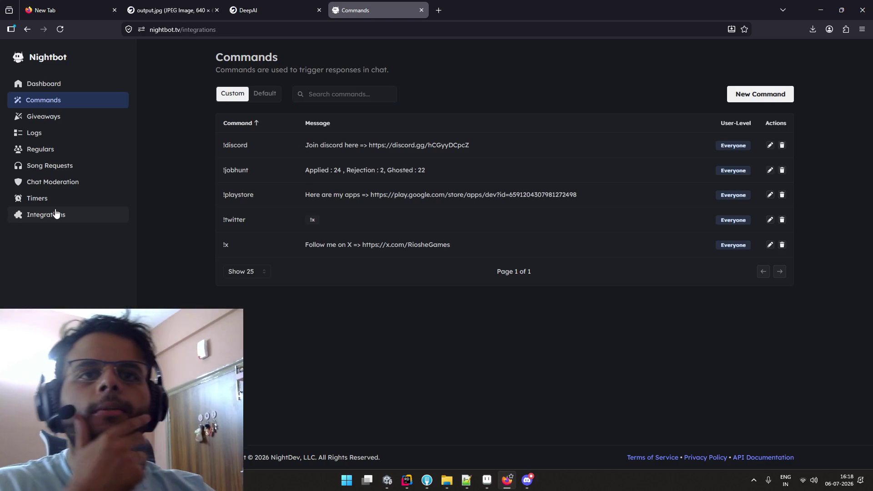
click(66, 200)
click(79, 184)
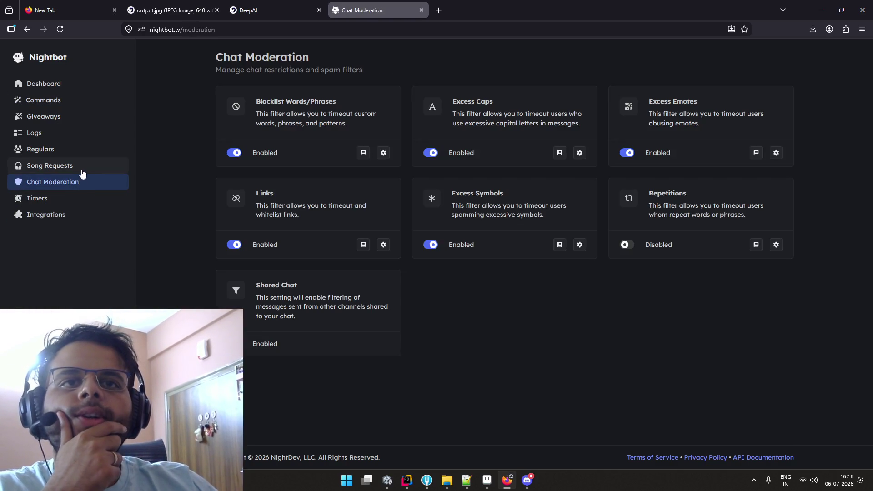
click(81, 154)
click(82, 138)
click(84, 85)
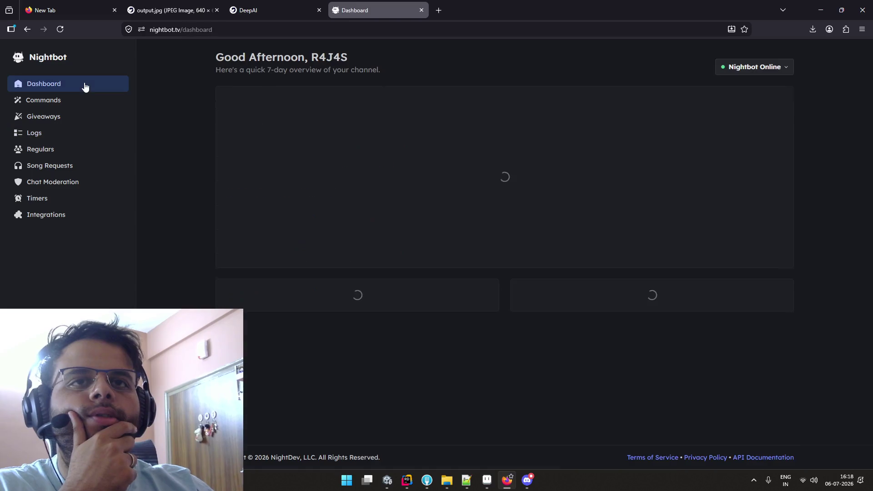
scroll(215, 168, down, 1)
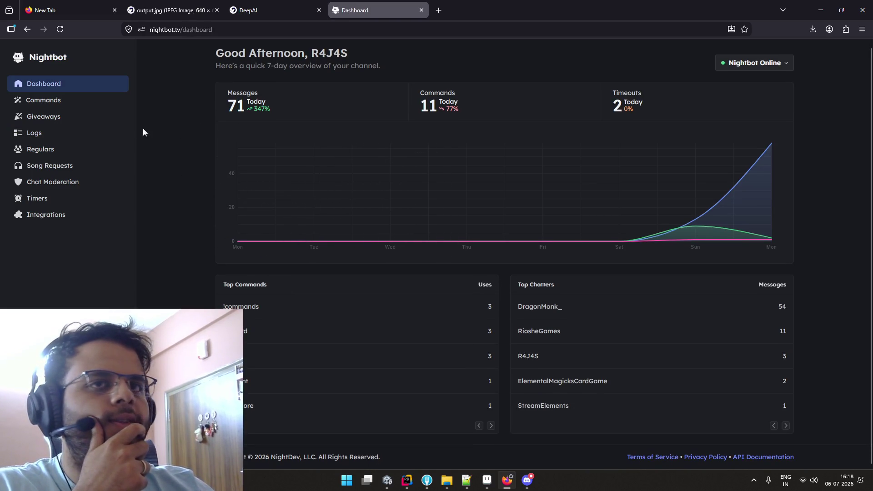
Review Logs, Regulars, Song Requests and Chat Moderation, then close the Nightbot tab
click(88, 120)
click(86, 145)
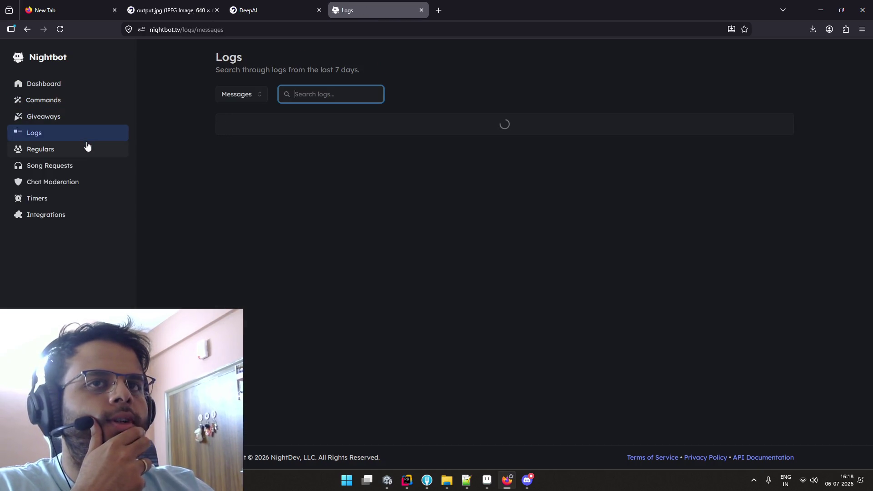
click(88, 146)
click(94, 164)
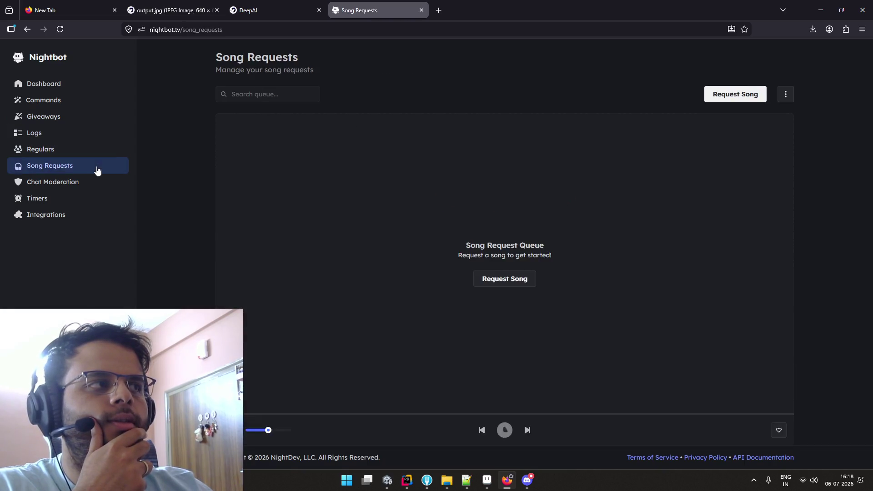
key(Escape)
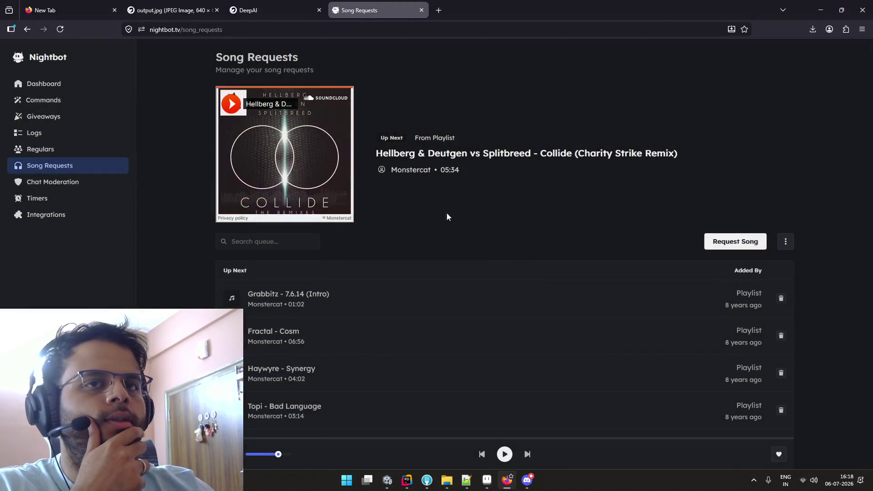
click(93, 186)
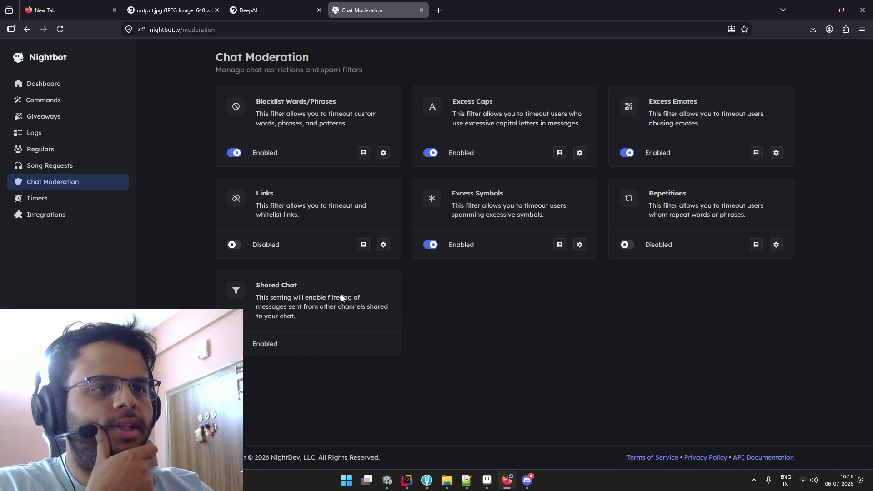
click(421, 10)
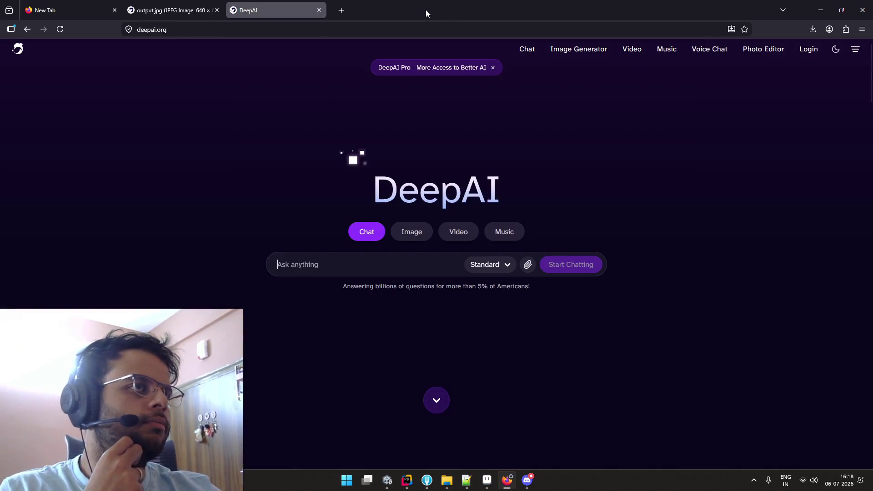
Close the DeepAI and output.jpg tabs, check Discord and Aseprite, then go to the OBS desktop
click(319, 10)
key(ctrl+w)
key(alt+Tab)
key(alt+Tab)
key(alt+Tab)
key(Tab)
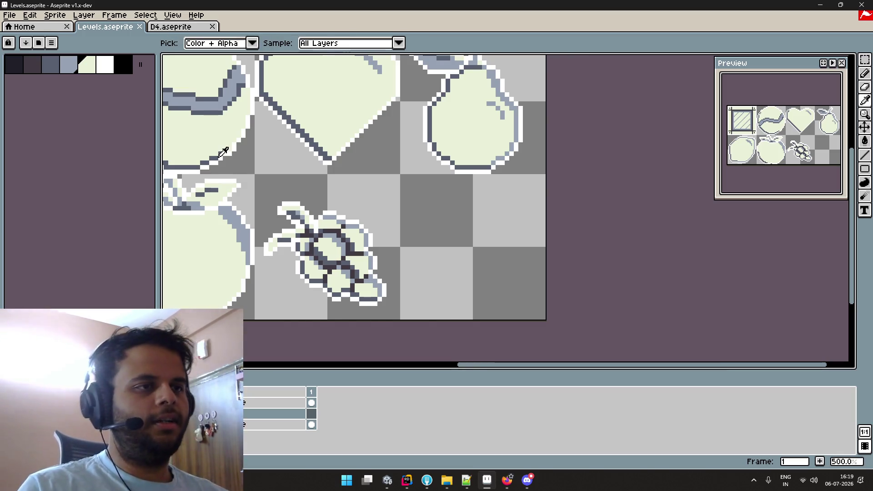
key(alt+Tab)
key(Tab)
key(alt+Tab)
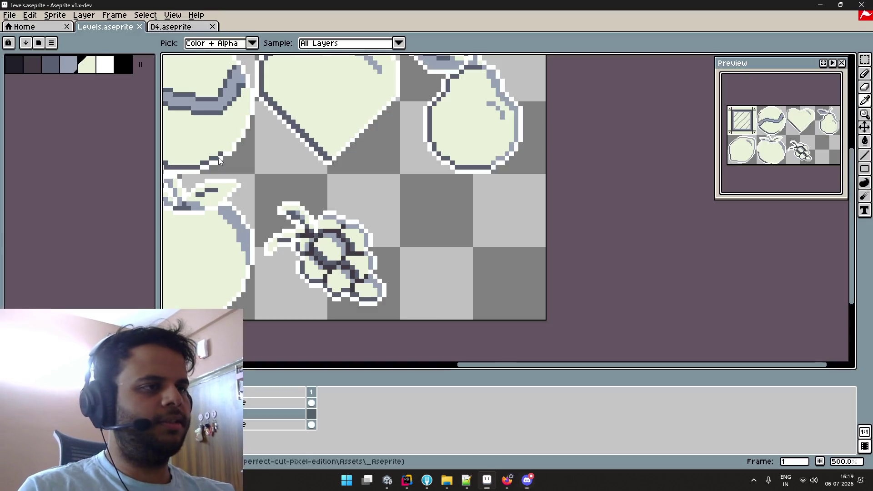
key(alt+Tab)
key(Tab)
key(ctrl+super+Right)
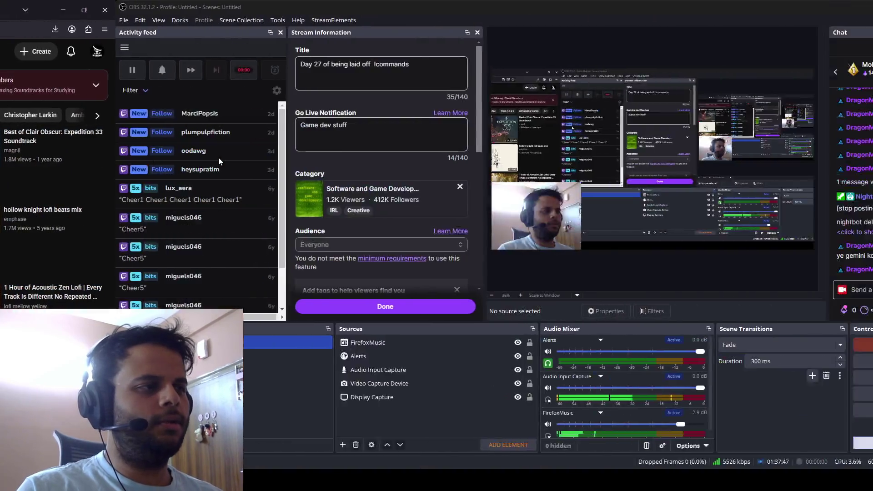
Load twitch.tv in a new tab and open your own channel with its stream playing
key(ctrl+super+Left)
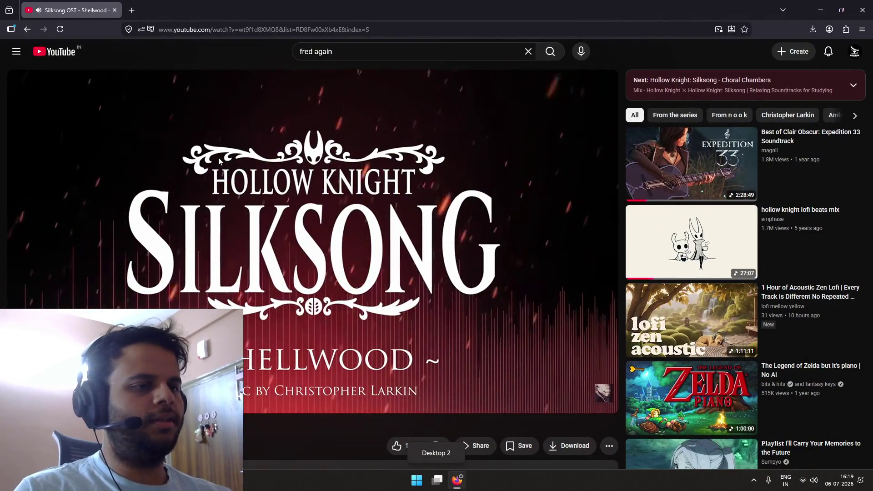
key(ctrl+t)
text(twitch.tv/)
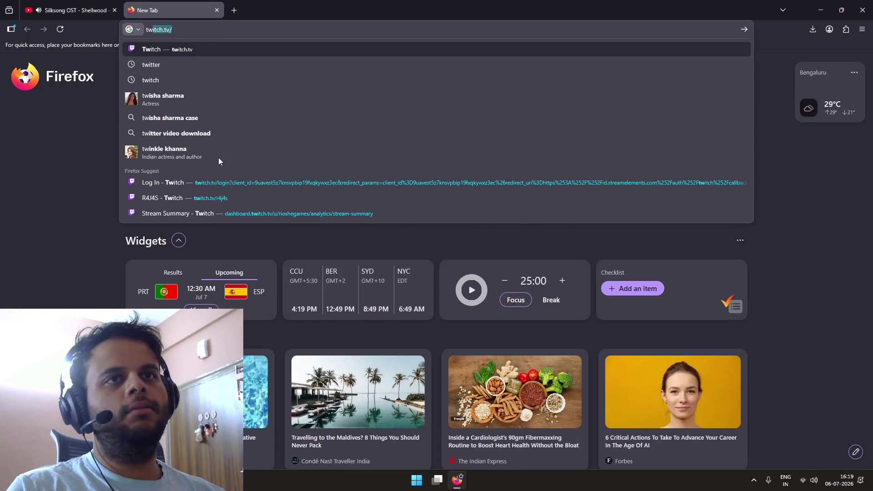
key(Return)
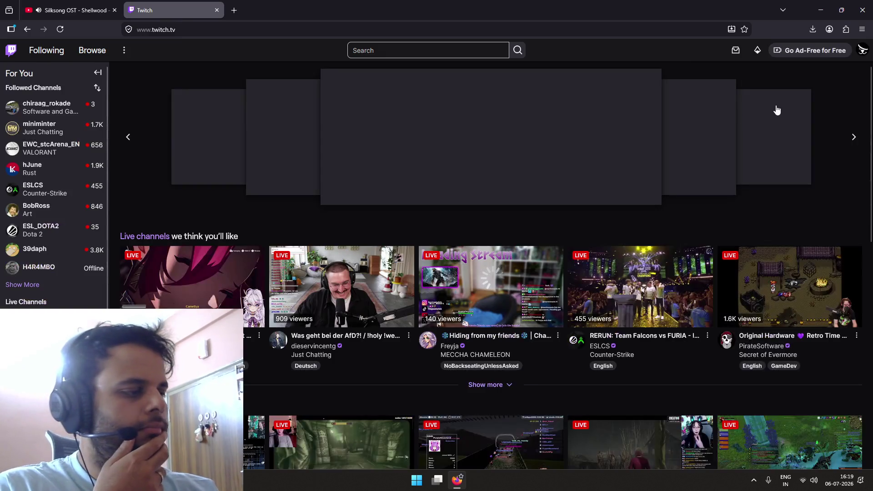
click(863, 51)
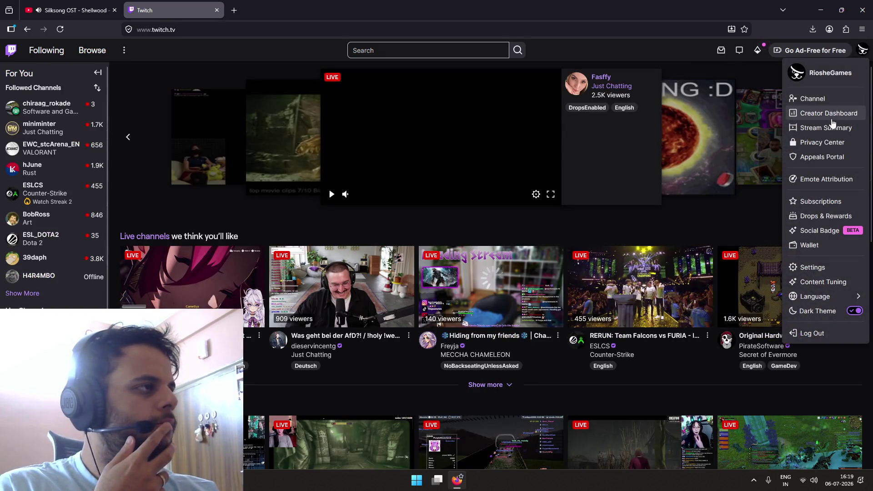
click(826, 99)
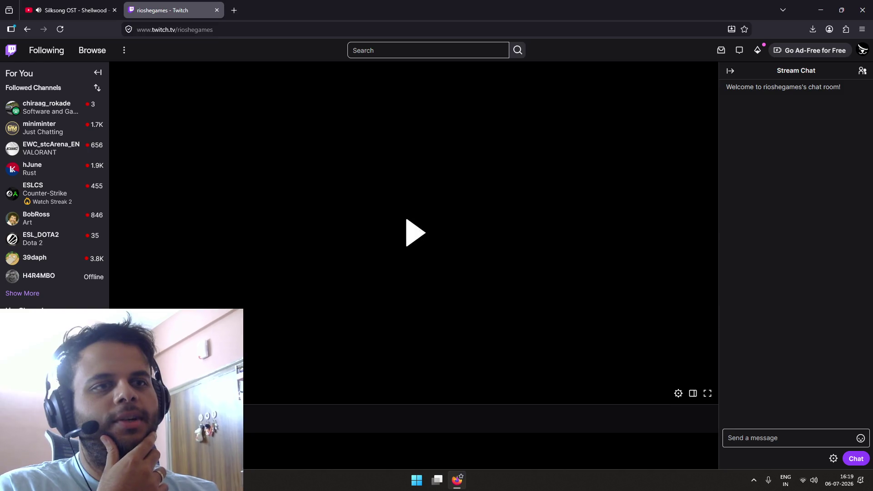
click(288, 274)
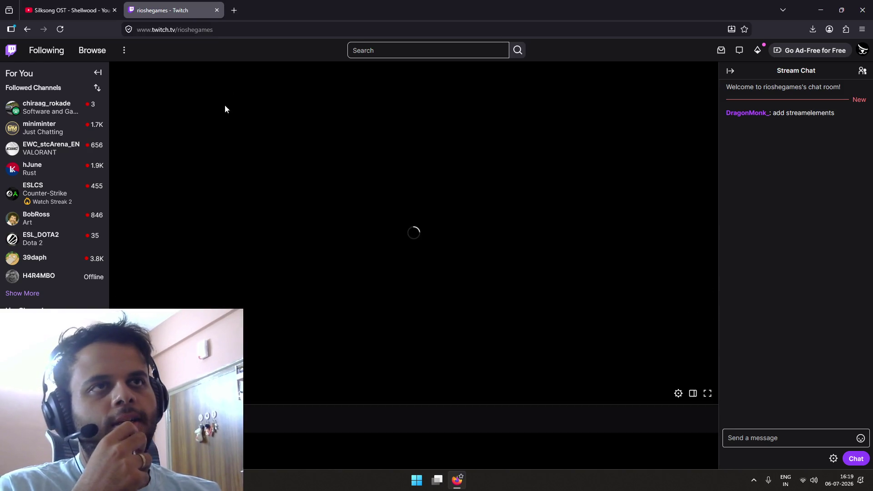
click(233, 10)
Load streamelements.com, refresh the Twitch channel, and open the StreamElements dashboard
text(stre)
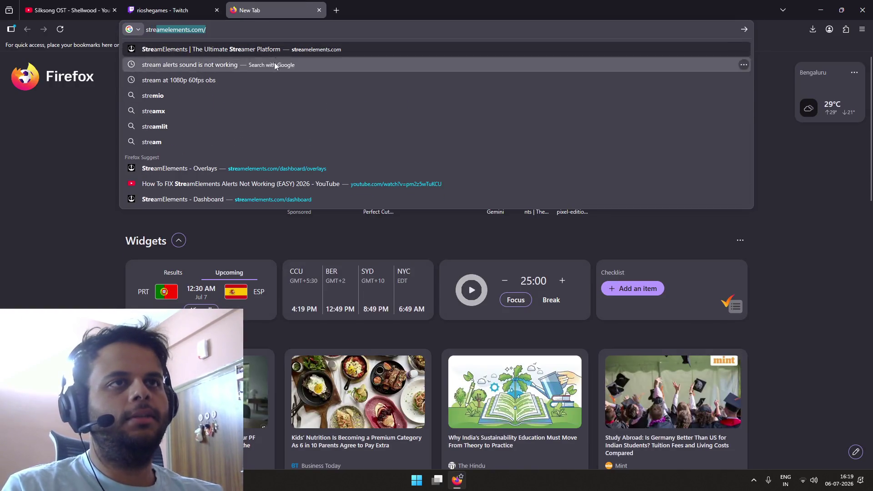
key(Return)
click(209, 11)
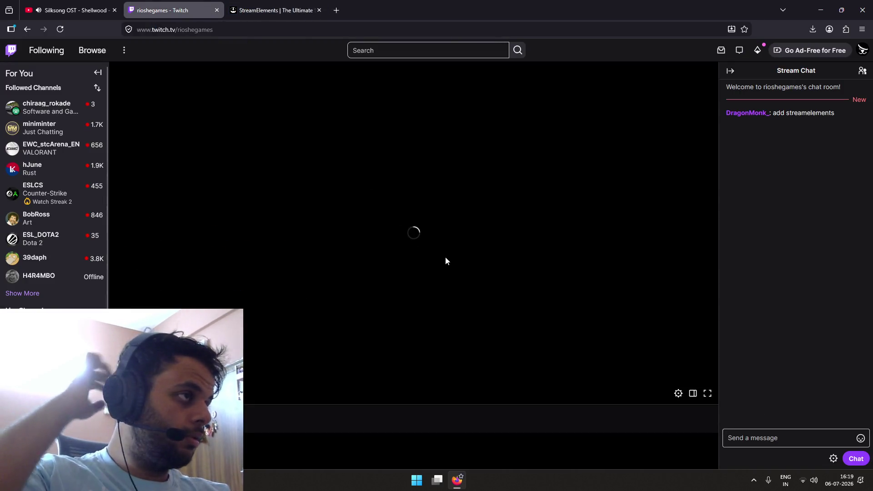
click(63, 30)
click(295, 6)
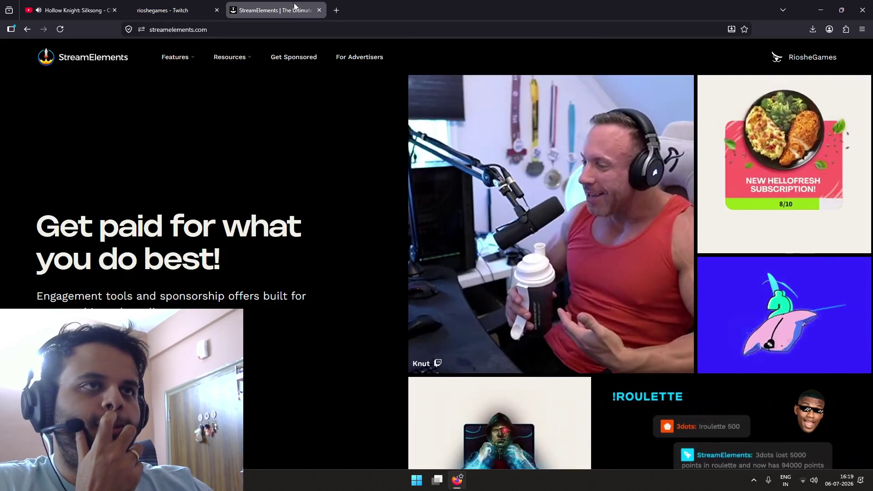
mouse_move(788, 60)
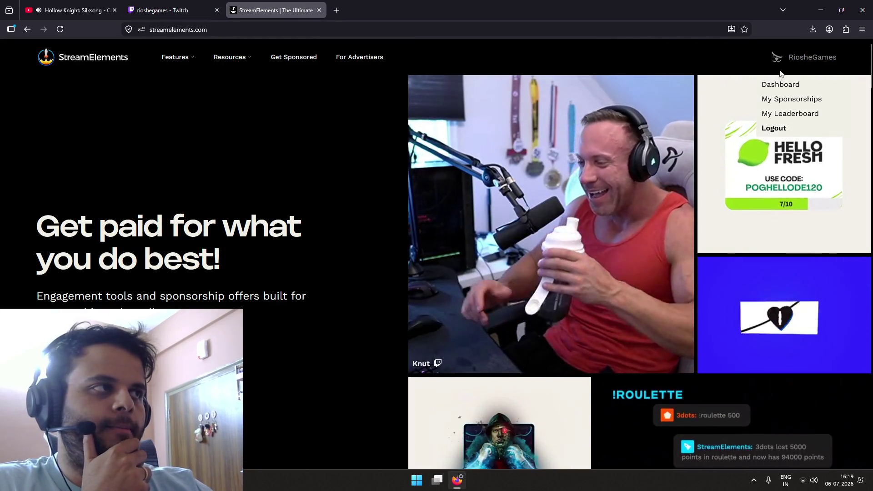
click(780, 84)
click(181, 10)
click(273, 10)
Have the StreamElements bot join chat as an authorized moderator, then close the StreamElements and Twitch tabs
click(671, 393)
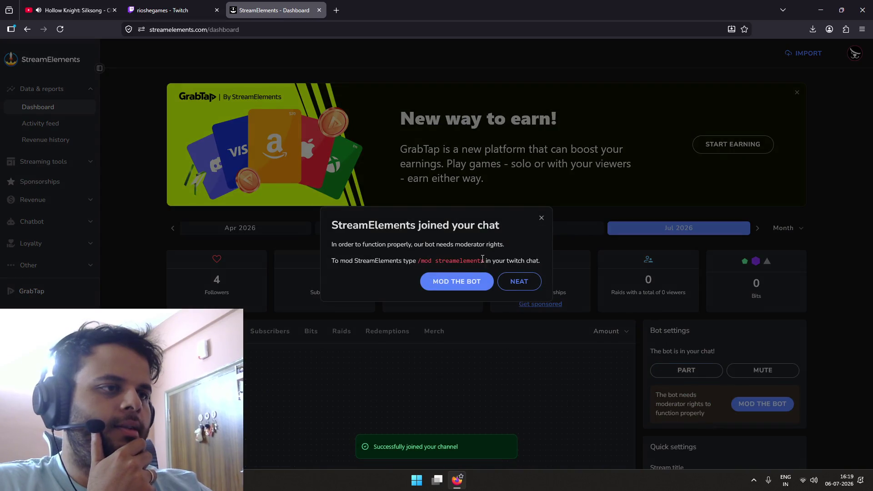
click(478, 283)
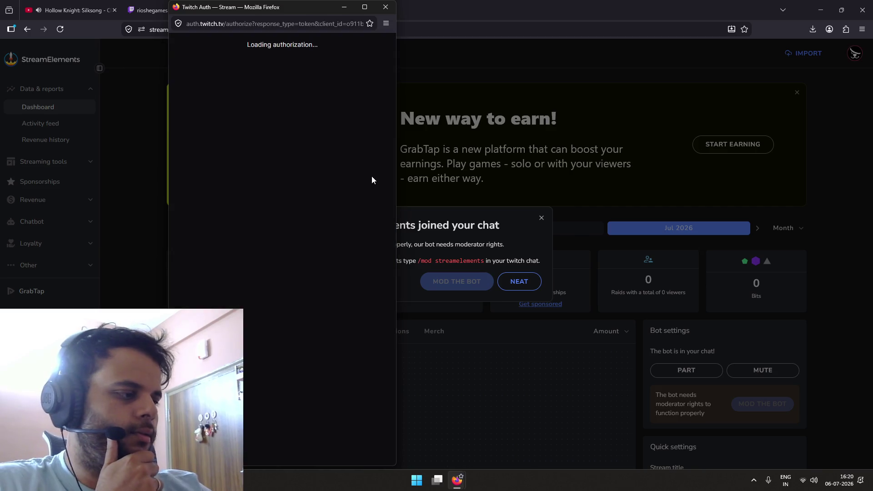
click(316, 249)
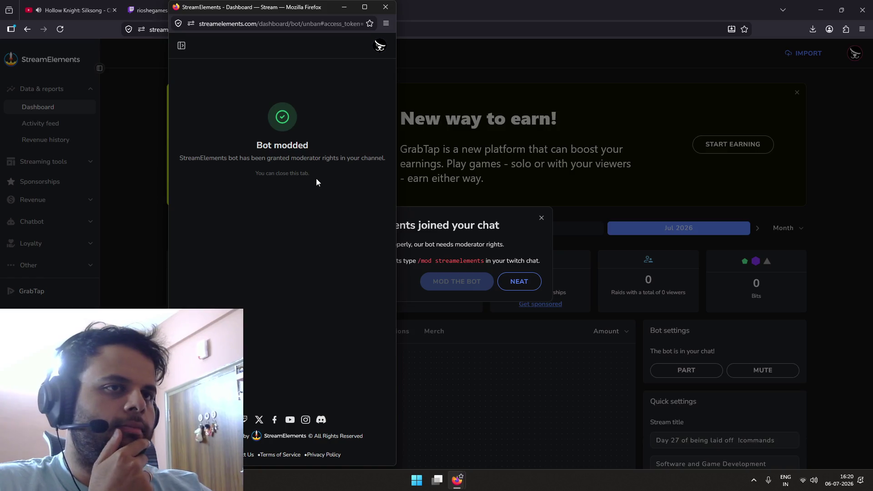
click(385, 6)
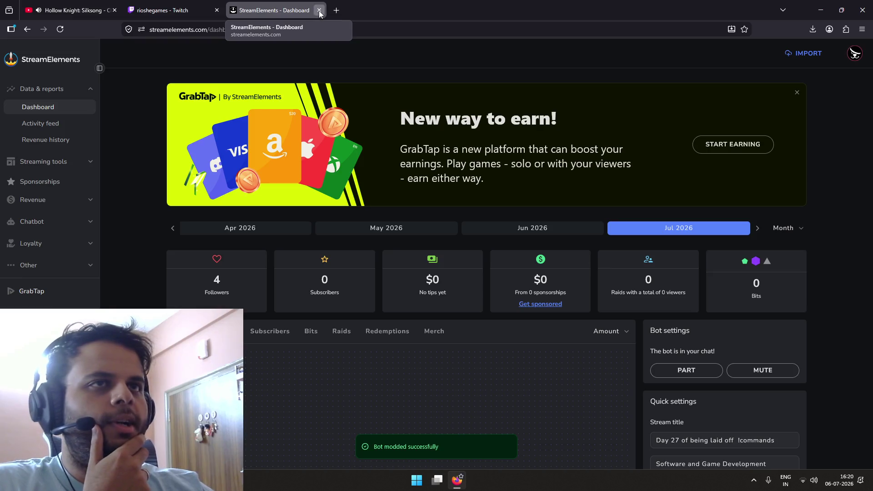
click(320, 10)
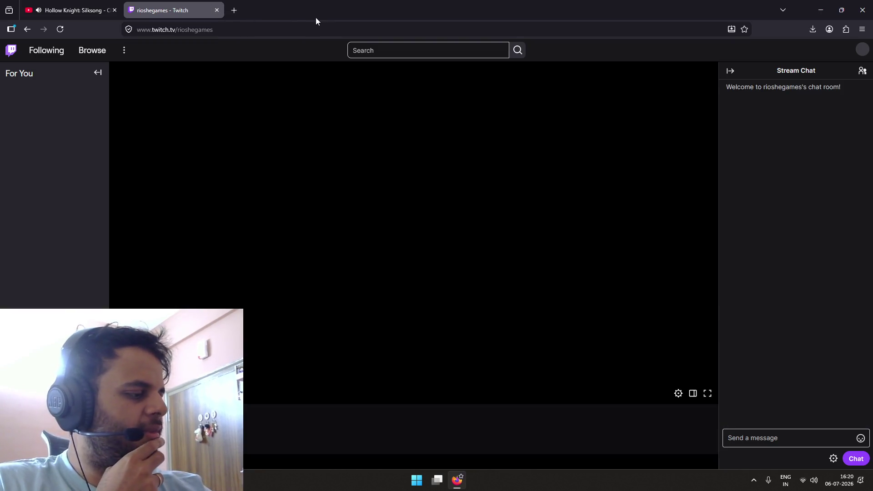
click(217, 10)
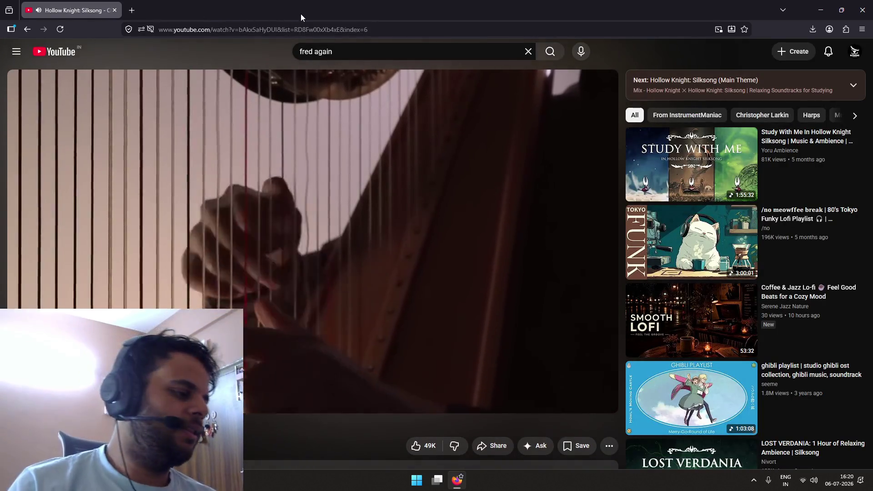
Switch back to the desktop showing Aseprite's Levels.aseprite sprite
key(ctrl+super+Left)
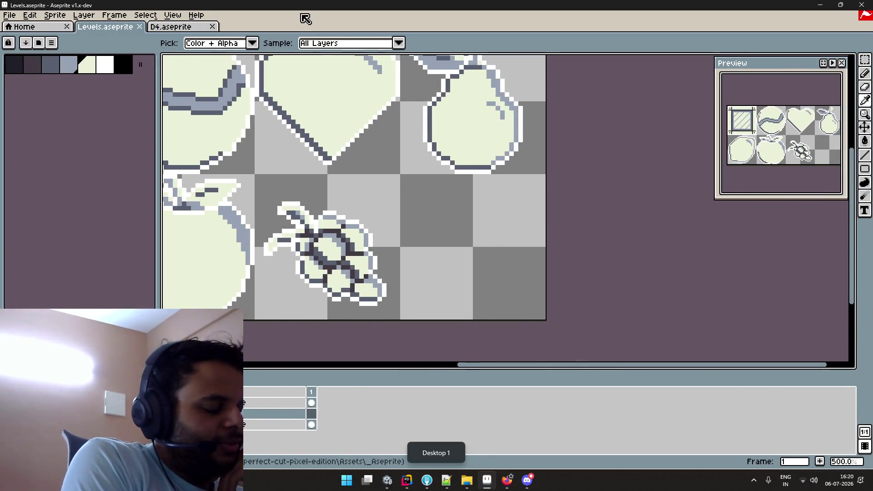
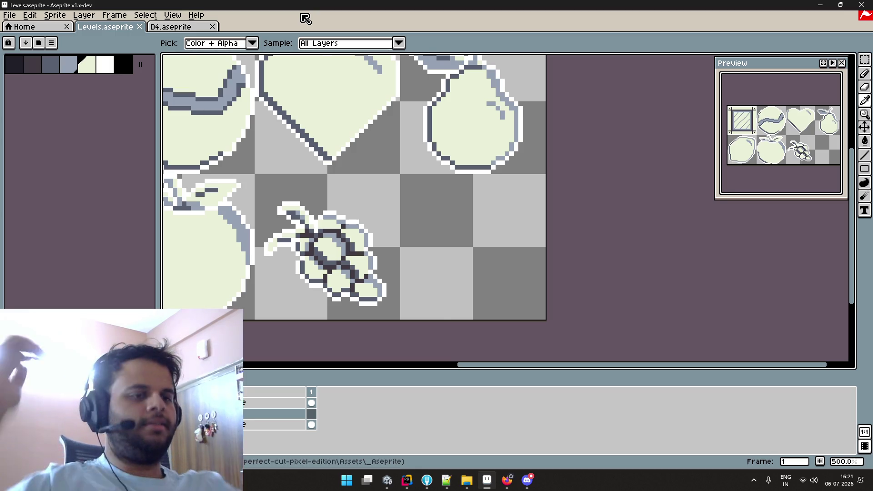
Open the deepai.org Frooti bottle image link from Discord's #suggestions channel in Firefox
key(b)
click(527, 481)
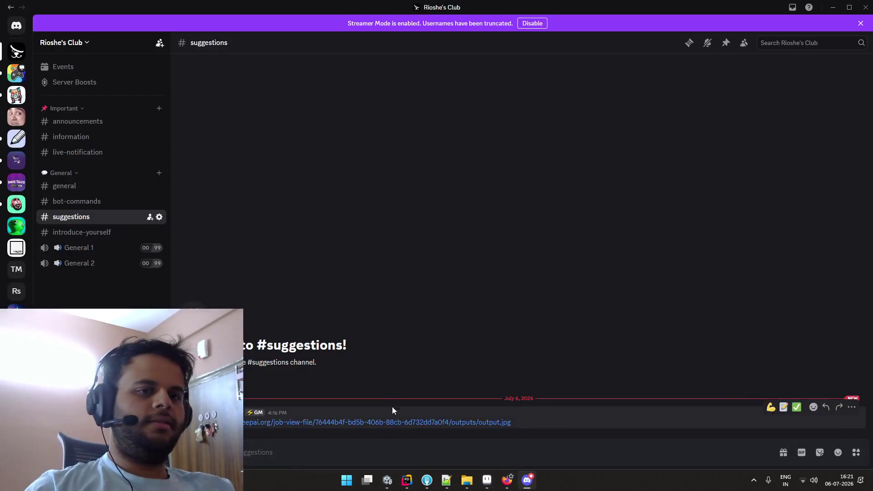
click(321, 421)
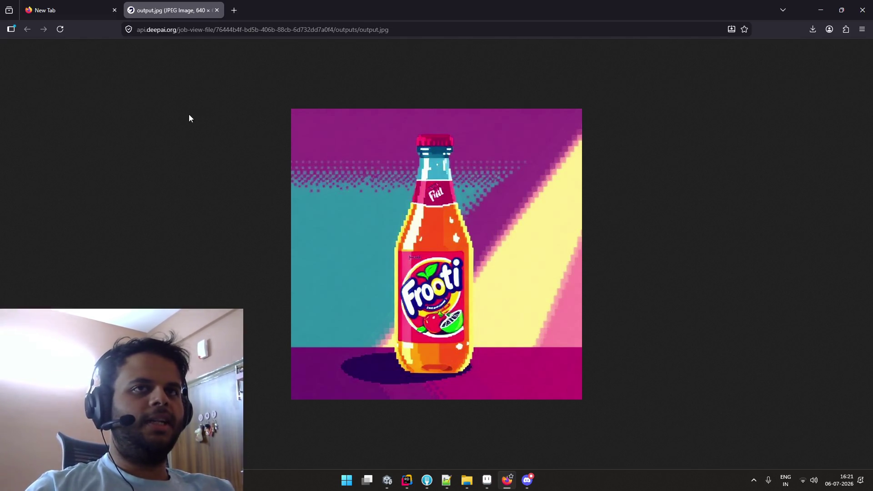
Load gemini.google.com in Firefox's empty tab beside the Frooti output.jpg image
key(alt+Tab)
key(alt+Tab)
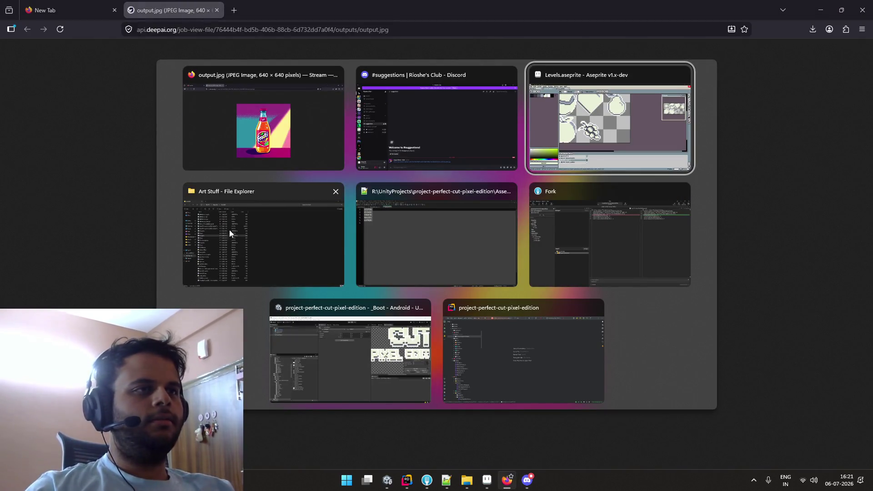
click(282, 146)
click(75, 12)
click(200, 30)
text(gemini.google.com/)
key(Return)
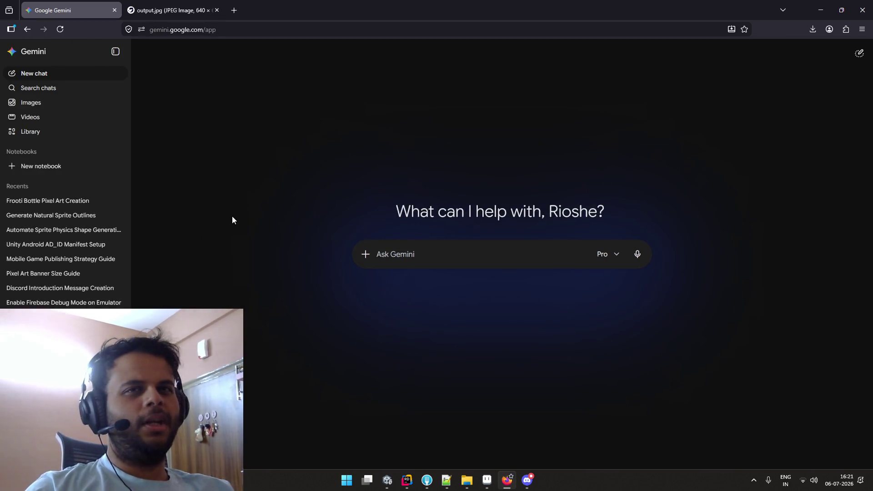
Open the 'Frooti Bottle Pixel Art Creation' chat and preview its image full-screen
click(77, 202)
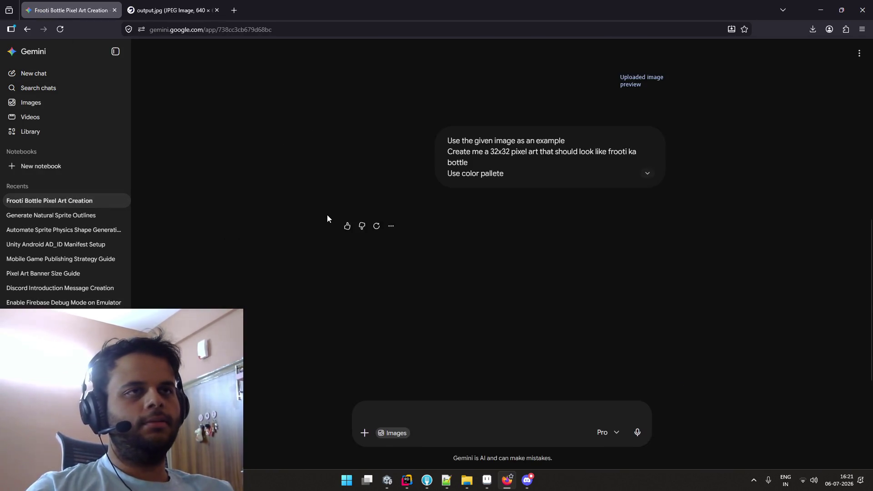
scroll(489, 222, up, 10)
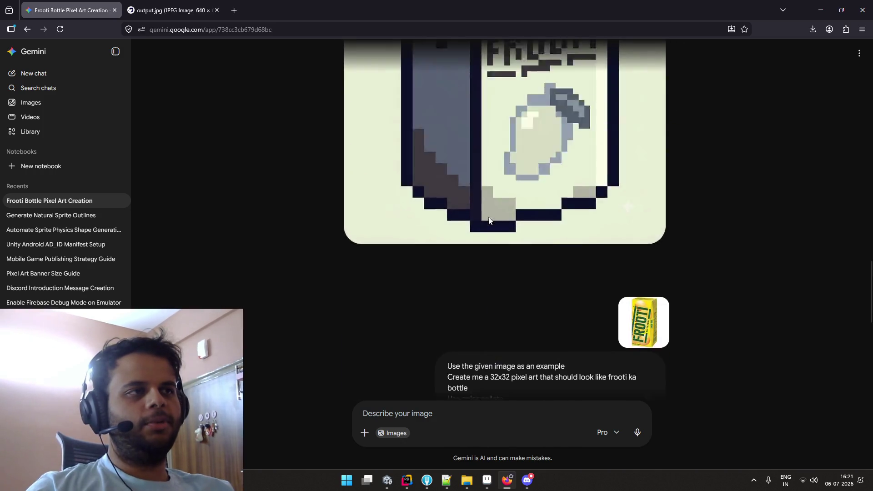
scroll(489, 221, down, 10)
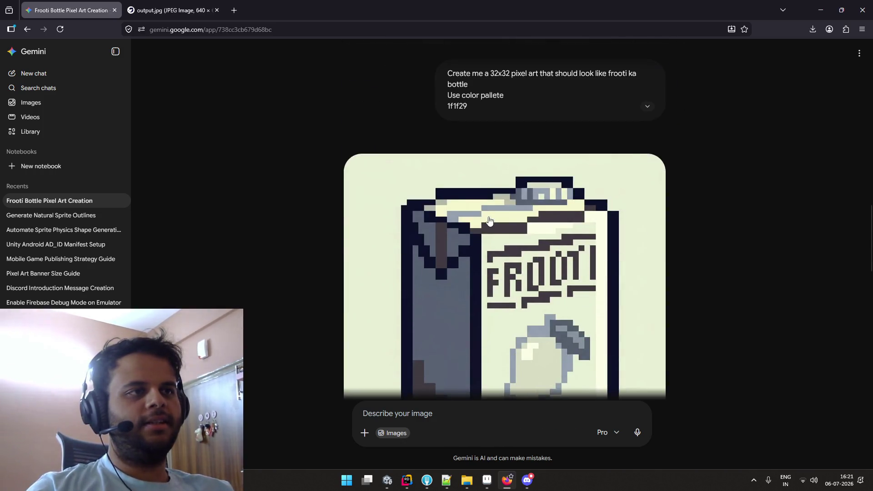
click(489, 220)
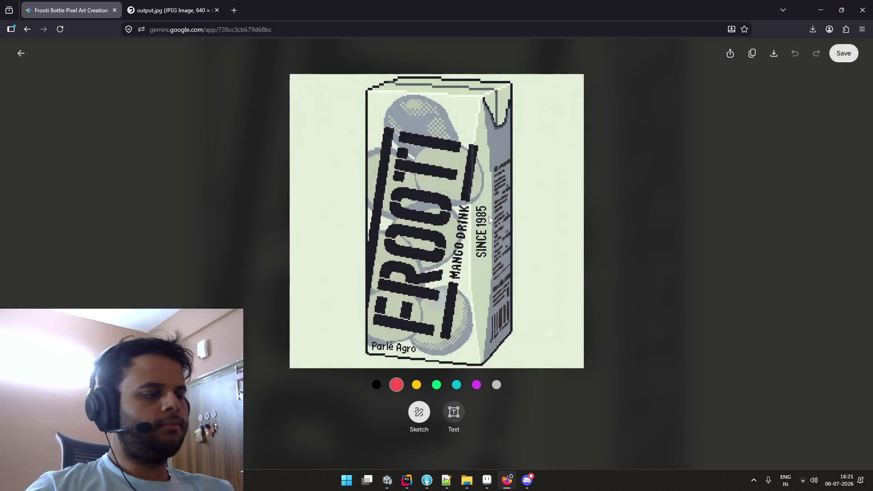
key(Escape)
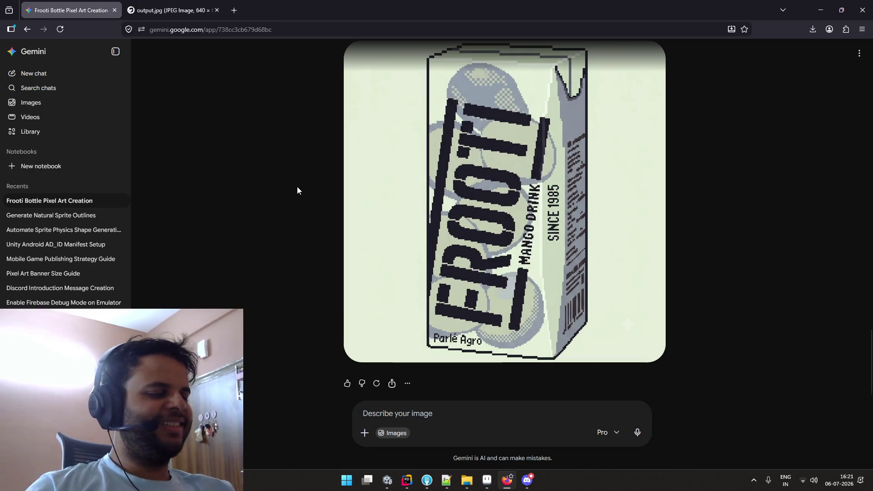
Close the output.jpg Frooti image tab
scroll(218, 170, up, 2)
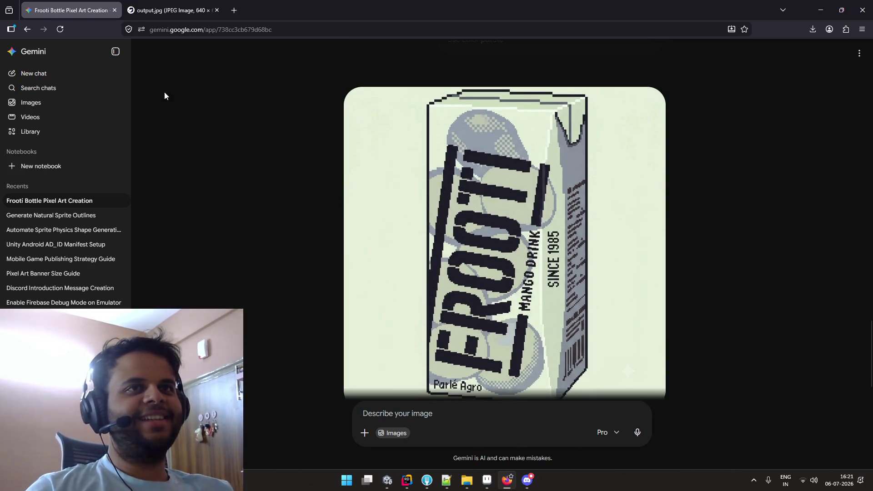
click(174, 9)
middle_click(174, 8)
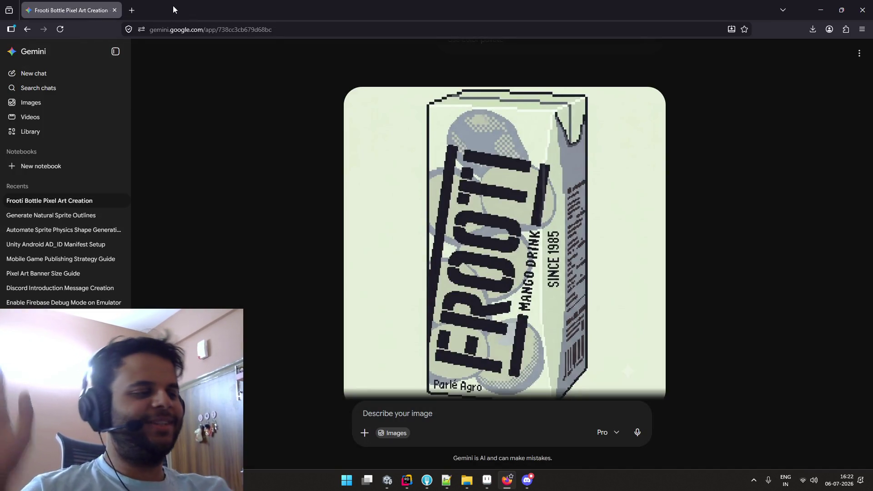
Re-examine the generated pixel-art Frooti carton image in full-screen view
scroll(271, 178, down, 2)
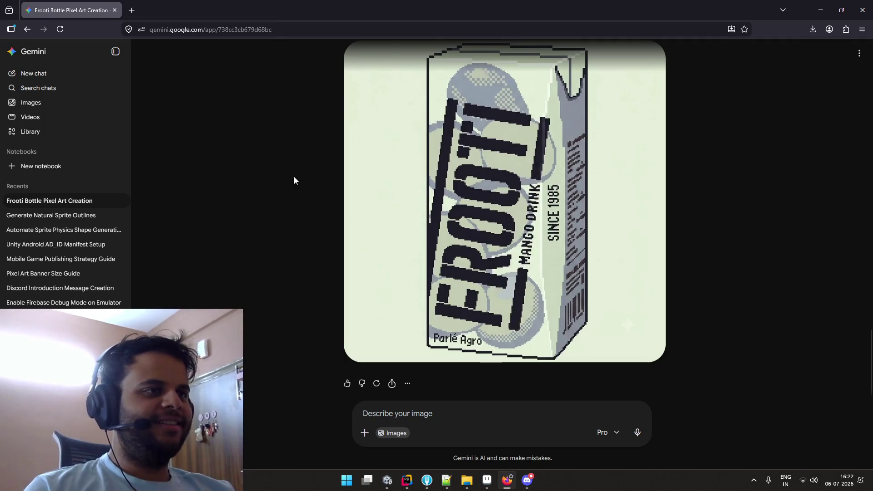
mouse_move(354, 187)
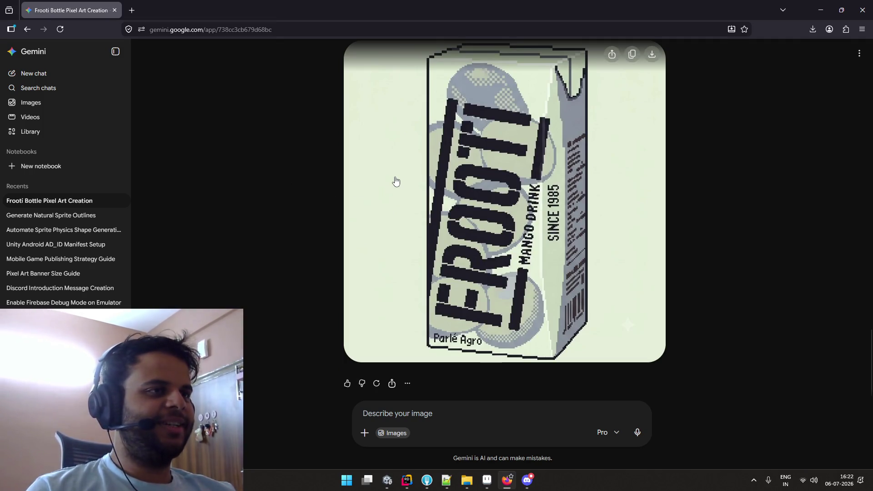
scroll(292, 184, up, 3)
scroll(314, 180, down, 3)
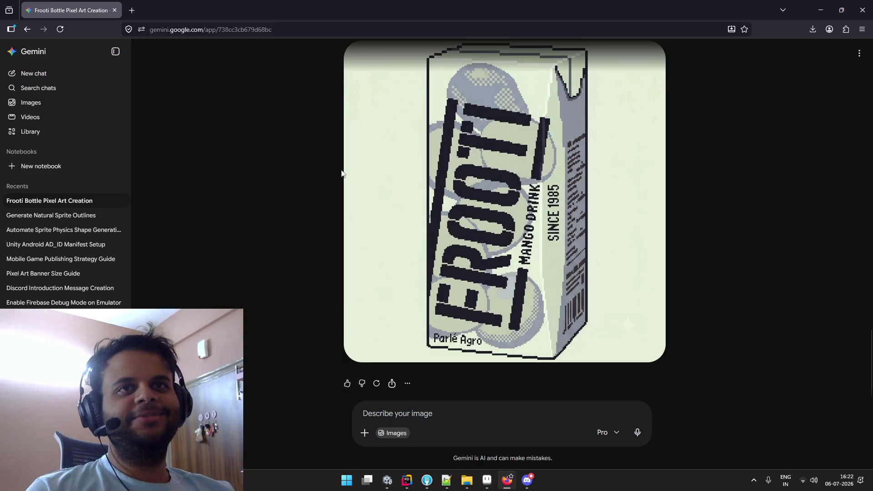
click(359, 170)
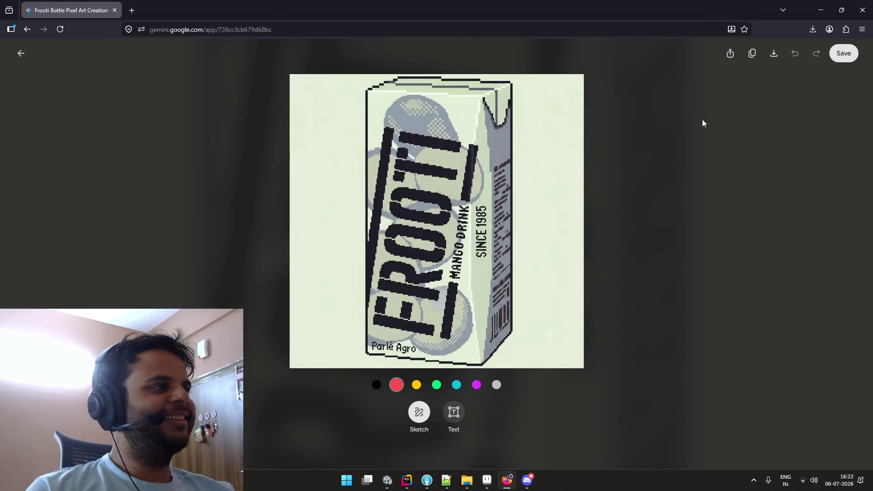
click(702, 119)
click(599, 133)
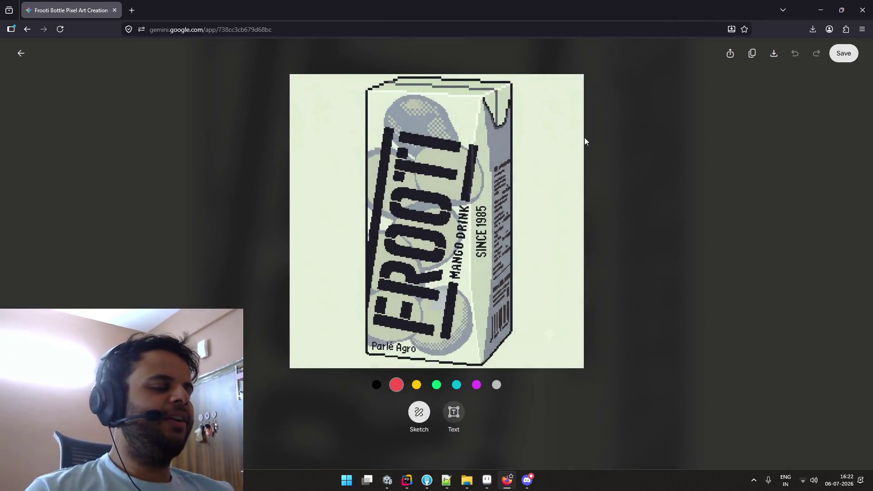
click(687, 135)
scroll(688, 136, up, 5)
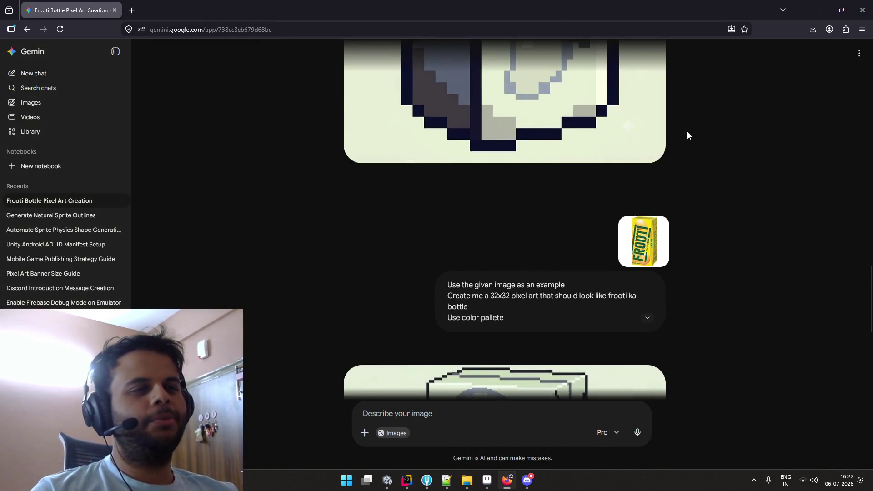
scroll(687, 135, up, 1)
scroll(495, 152, down, 6)
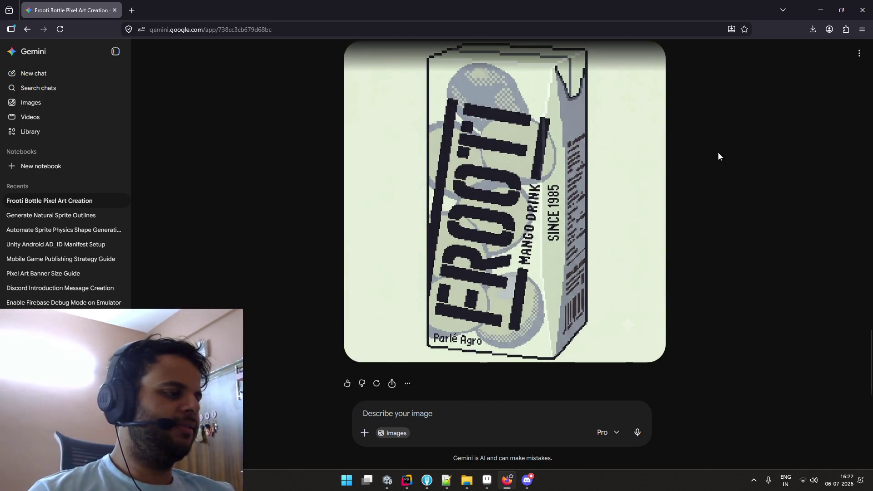
key(alt+Tab)
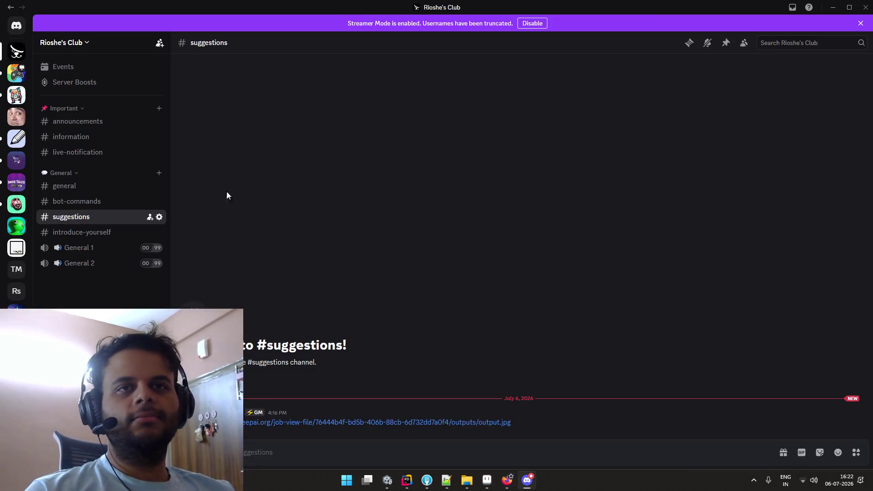
Browse Discord's #live-notification, #general and #bot-commands channels
click(98, 153)
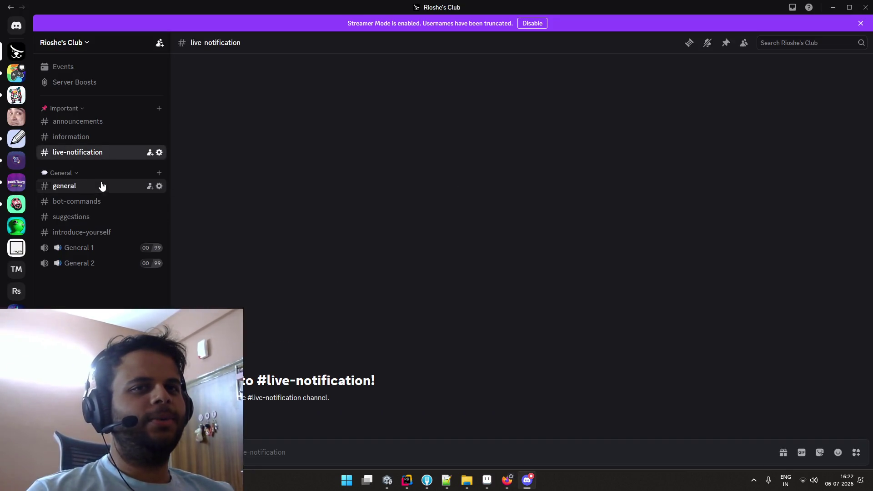
click(94, 193)
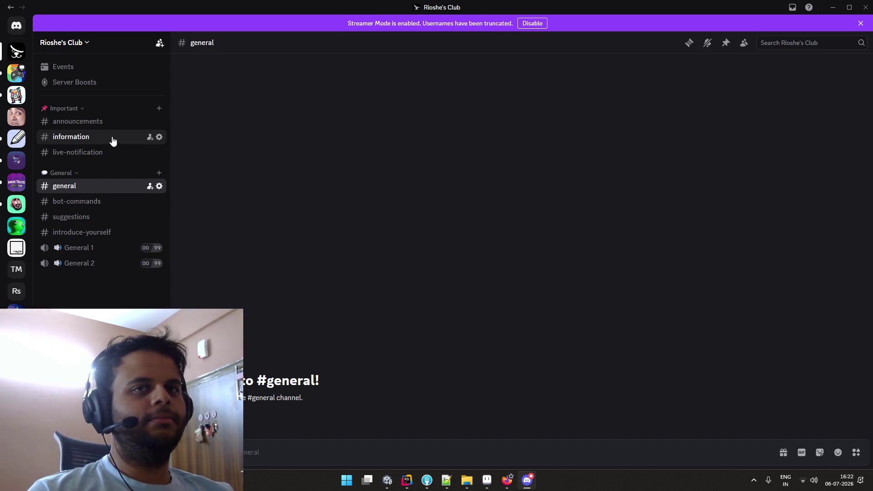
click(92, 200)
click(92, 193)
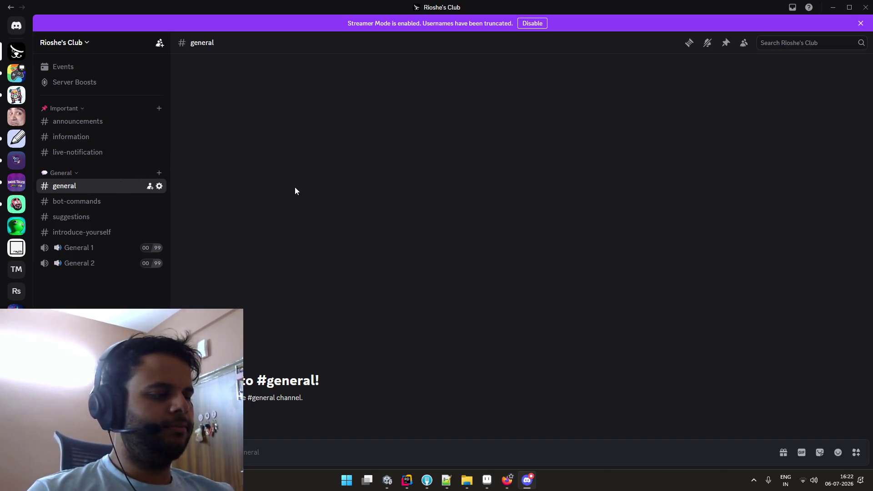
key(alt+Tab)
key(alt+Tab)
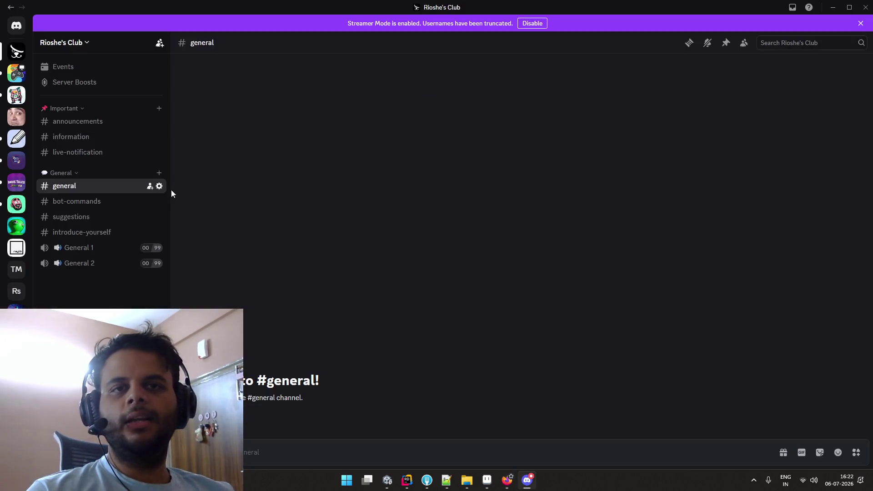
click(104, 204)
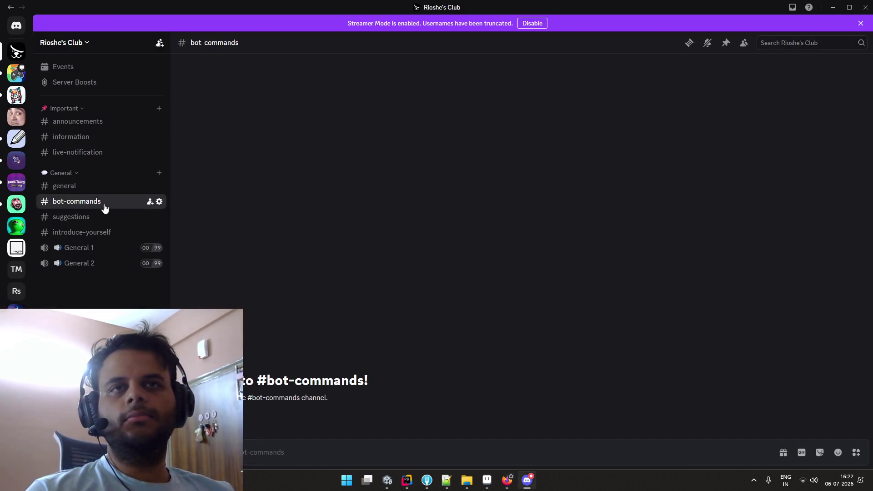
key(alt+Tab)
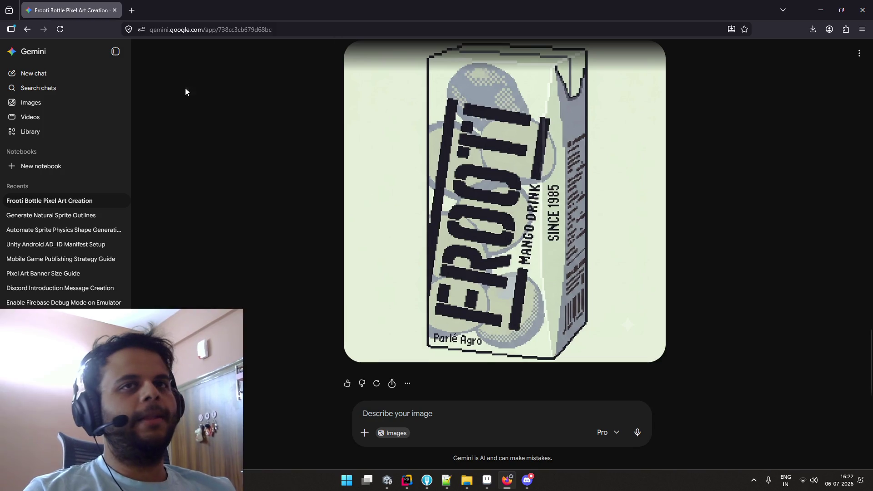
Scroll through the Gemini Frooti chat, then bring up ink.hex in Notepad++
scroll(253, 105, up, 3)
scroll(253, 105, up, 4)
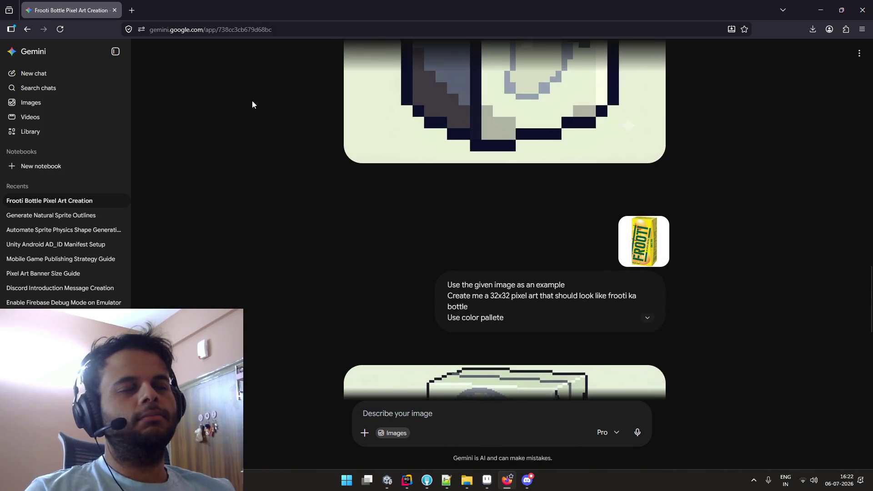
scroll(253, 105, down, 7)
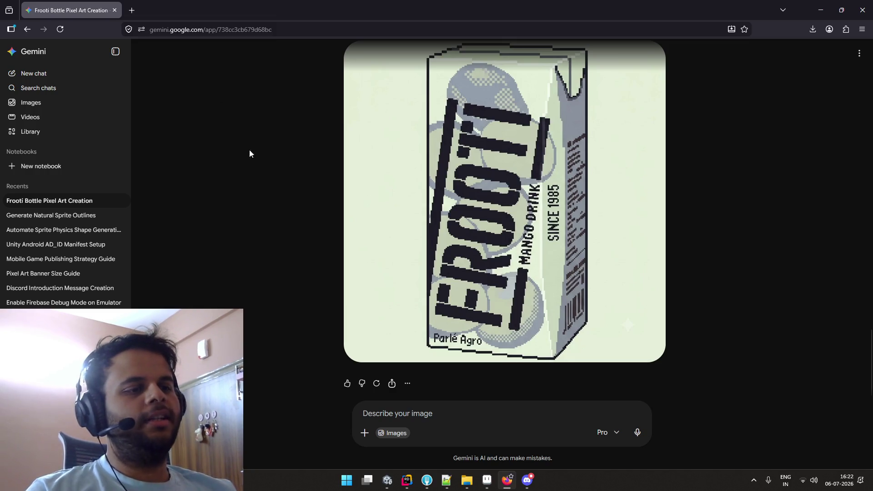
click(446, 479)
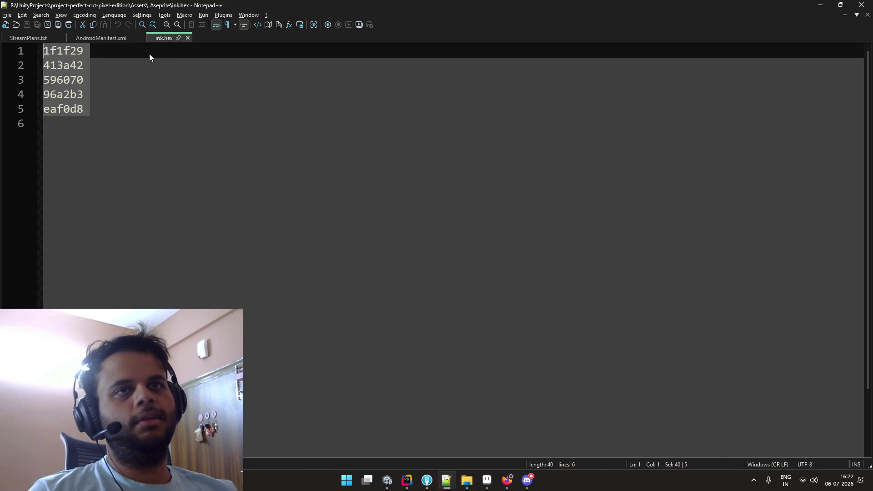
Close ink.hex and AndroidManifest.xml, and select the tasks on StreamPlans.txt lines 31–34
click(186, 37)
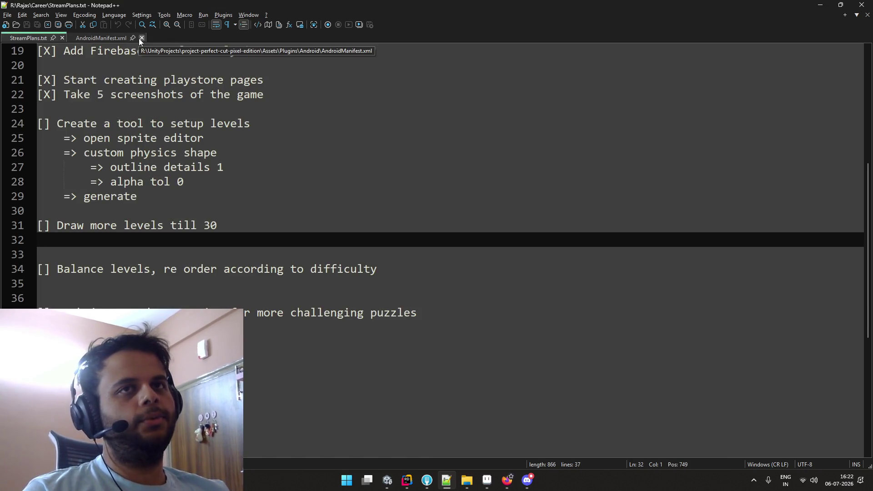
click(139, 38)
drag(223, 214, 48, 224)
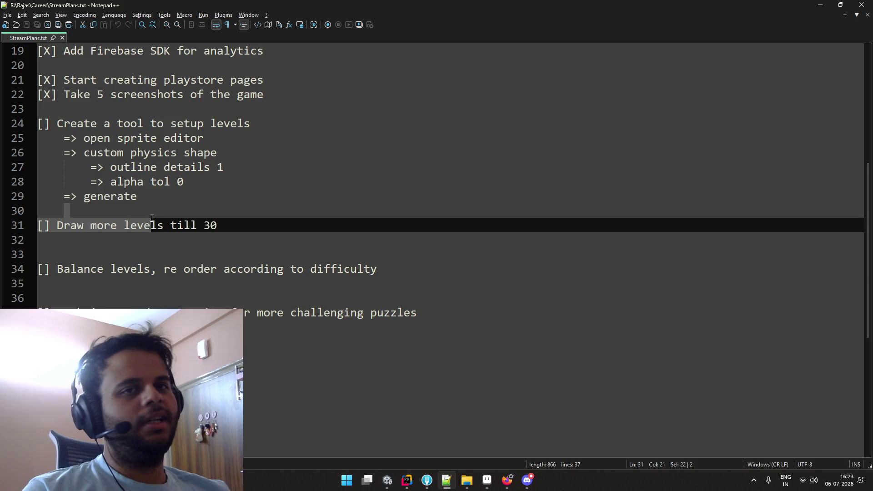
drag(396, 268, 38, 226)
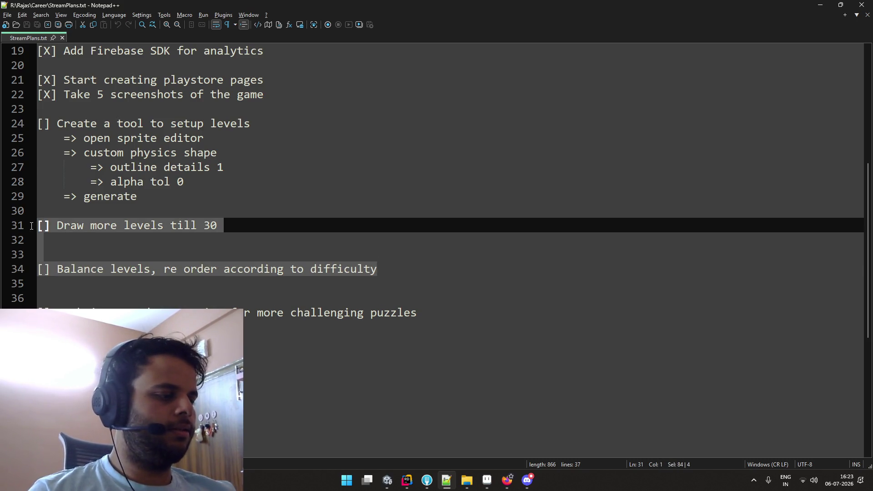
click(144, 225)
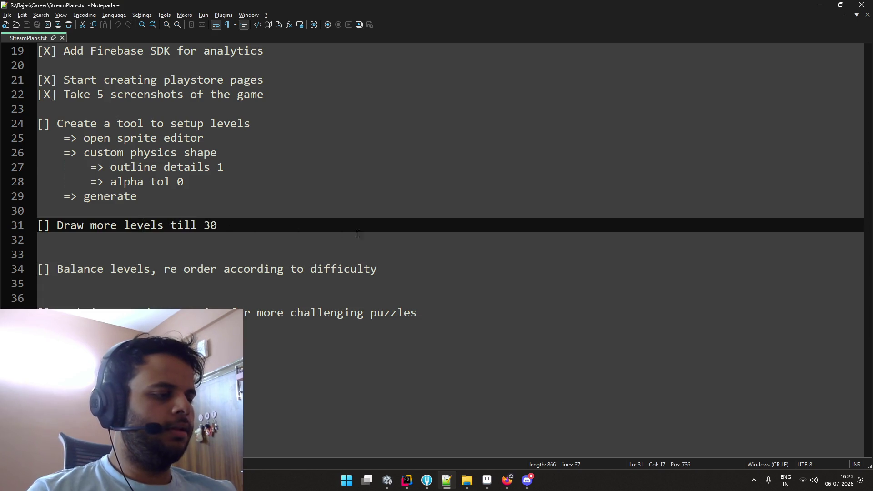
drag(407, 264, 45, 225)
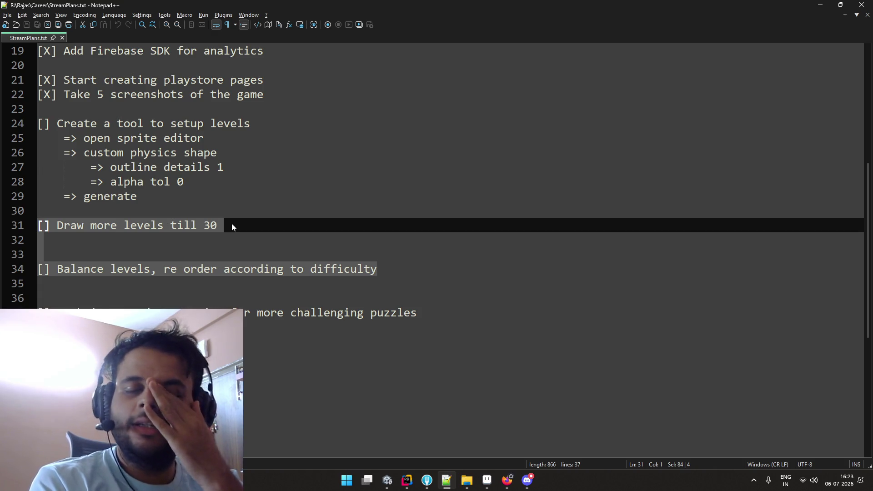
click(345, 227)
drag(378, 269, 39, 225)
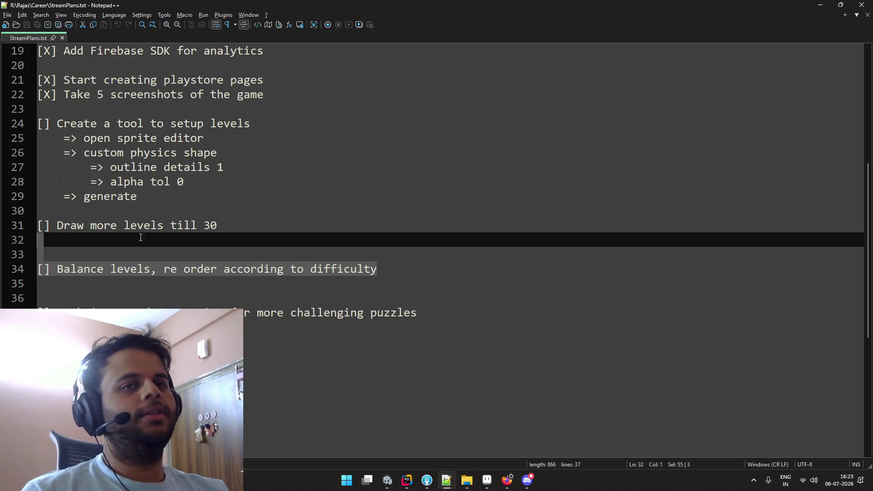
click(159, 252)
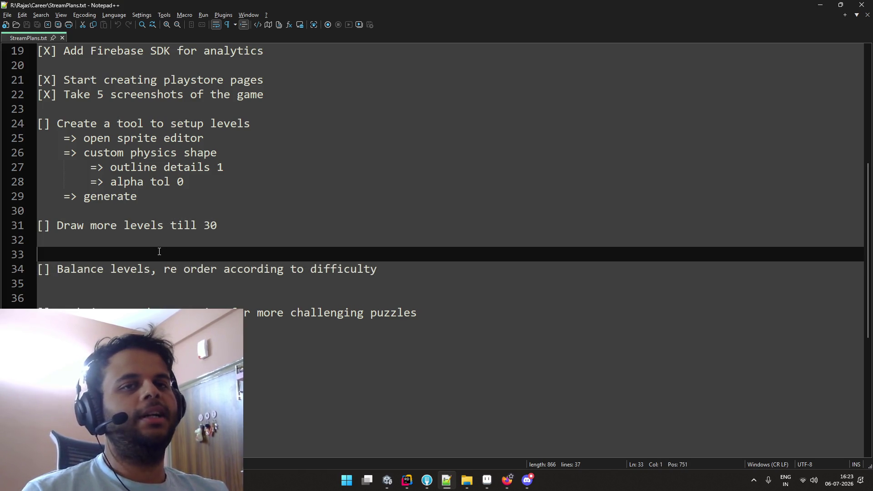
drag(377, 269, 37, 227)
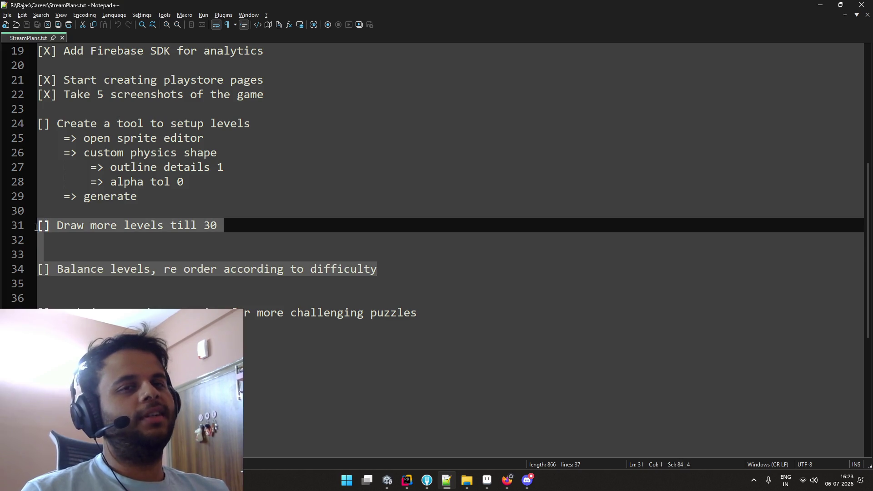
Bring the Levels.aseprite sprite sheet to the front in Aseprite
key(alt+Tab)
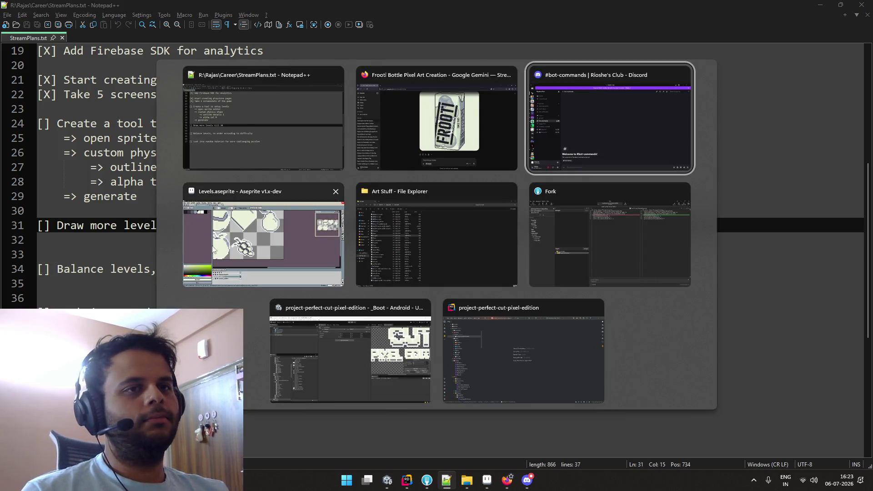
click(173, 234)
scroll(268, 249, down, 2)
Zoom and pan the Levels sheet, undoing so the seven sprites show in full colour
scroll(339, 250, down, 2)
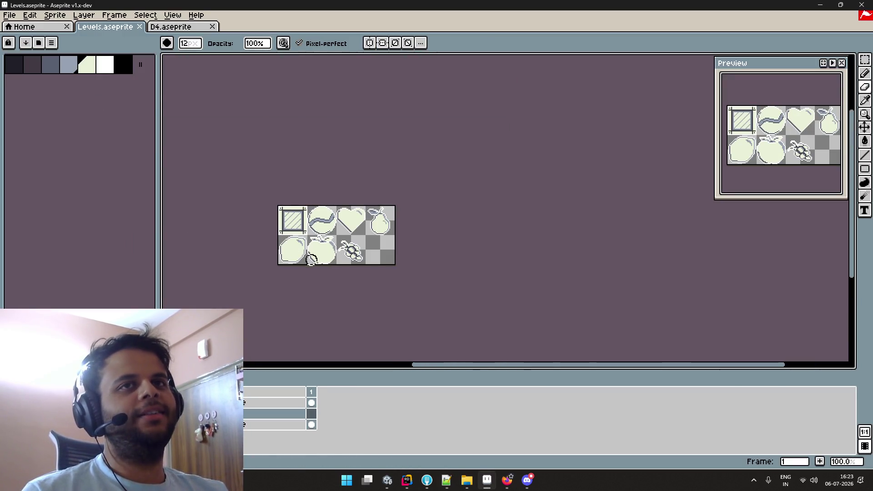
scroll(353, 278, up, 1)
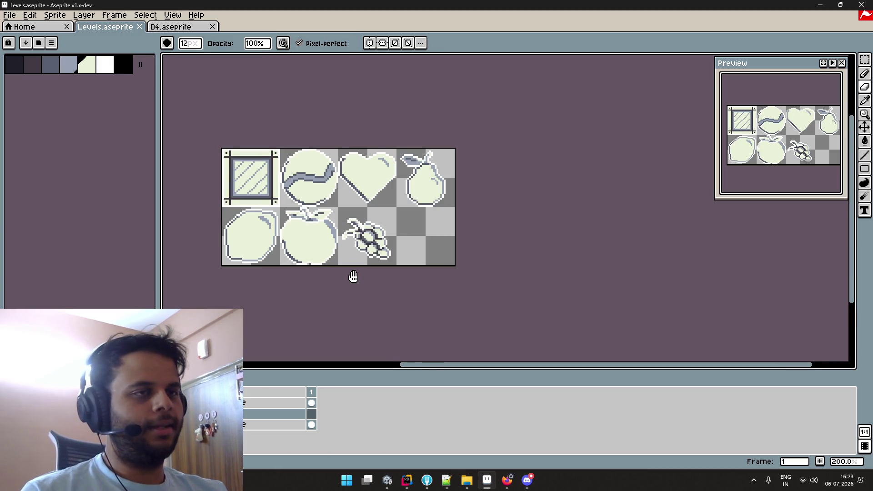
drag(353, 276, 405, 281)
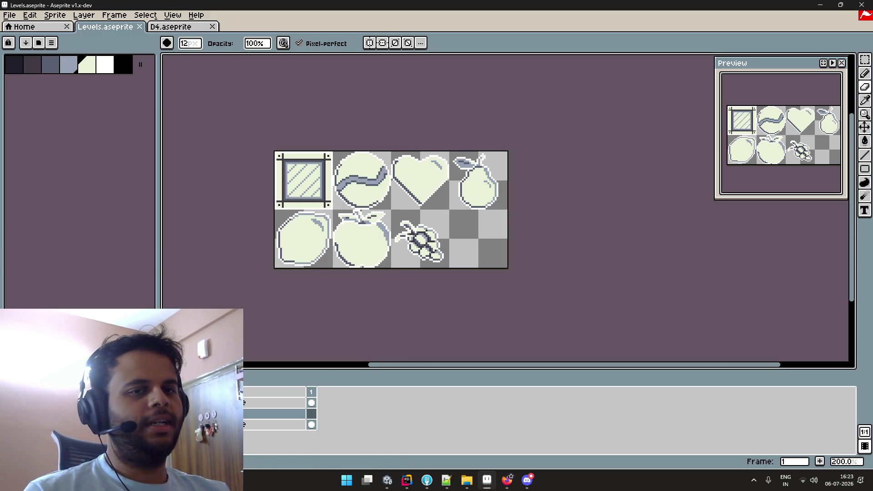
key(ctrl+z)
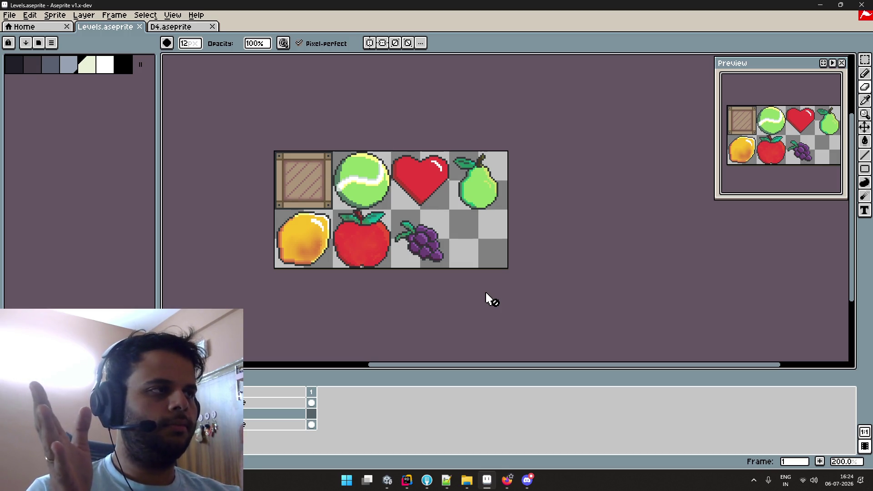
Export As Levels96.png with 300% resize into the Unity project's Sprites folder
click(6, 17)
mouse_move(54, 106)
click(191, 107)
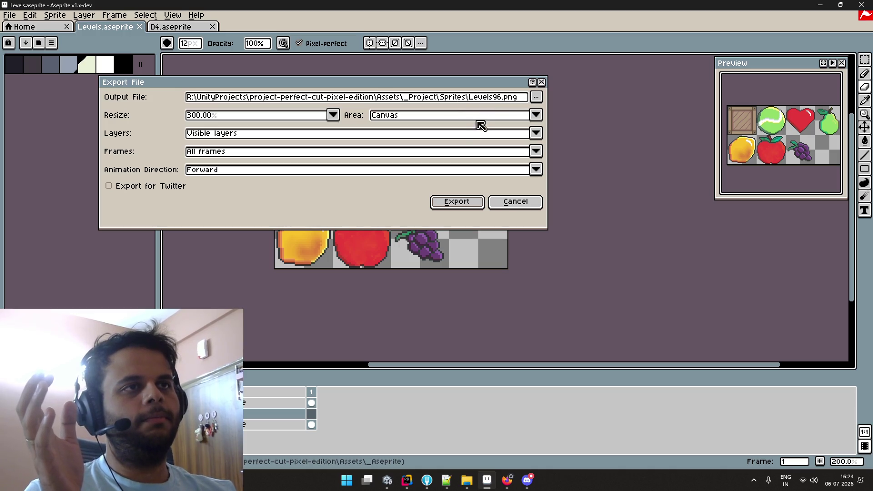
click(458, 205)
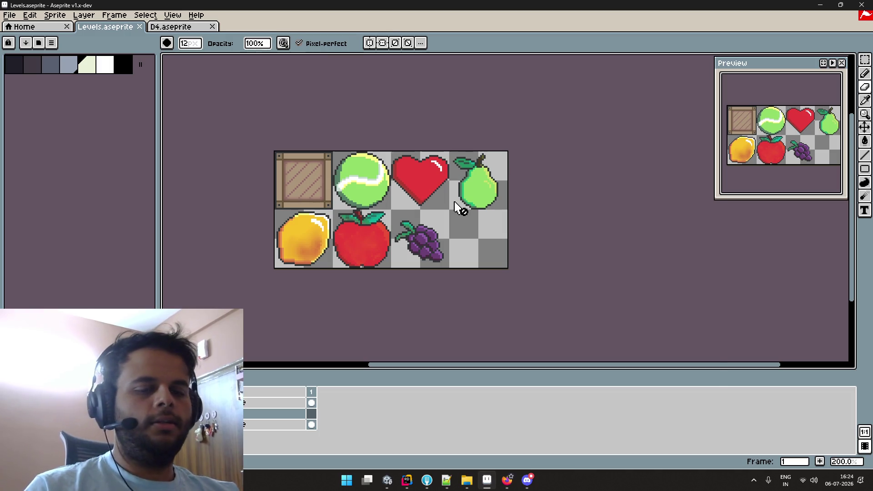
key(alt+Tab)
key(alt+Tab)
key(alt+Tab)
key(alt+Tab)
key(alt+Tab)
key(alt+Tab)
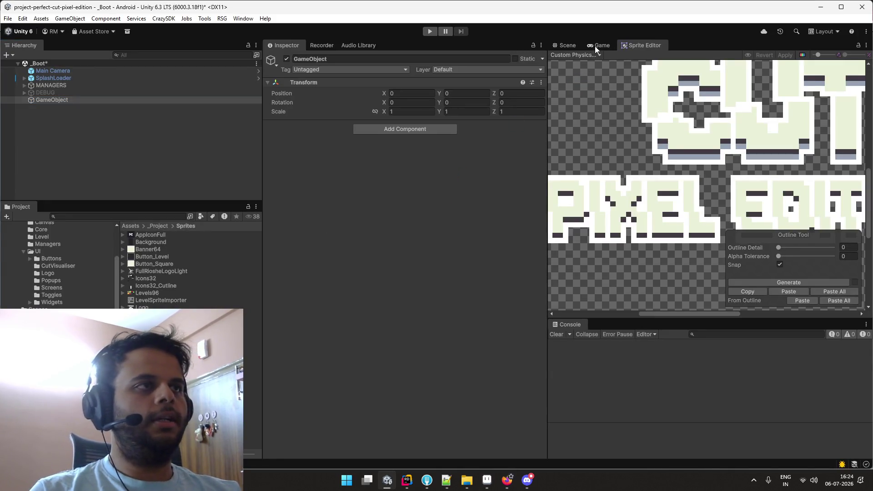
Delete the empty GameObject from the _Boot hierarchy and start Play mode
double_click(595, 45)
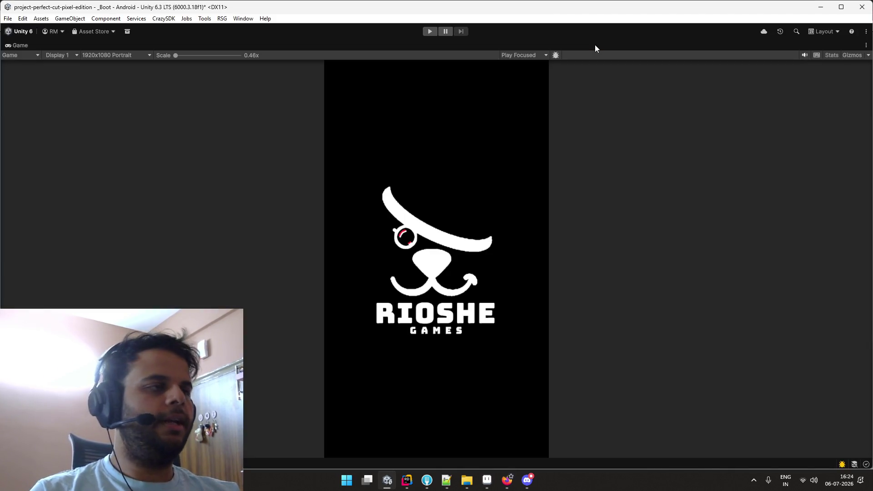
double_click(21, 44)
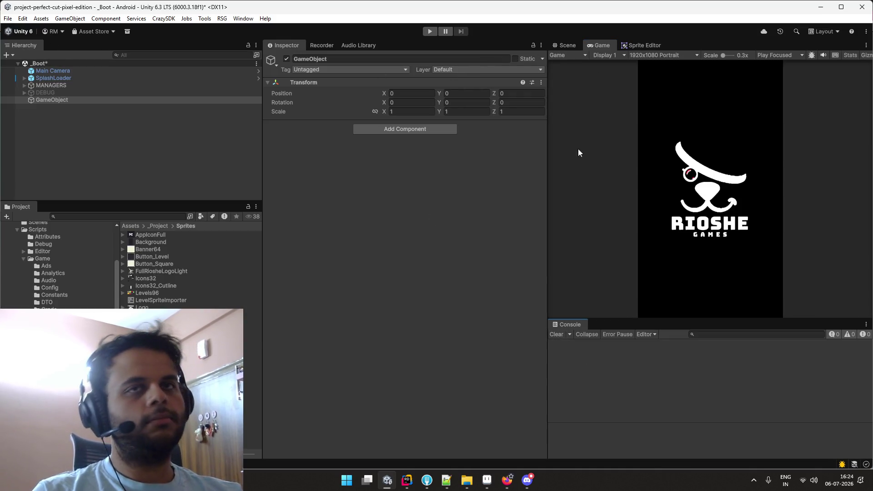
click(256, 135)
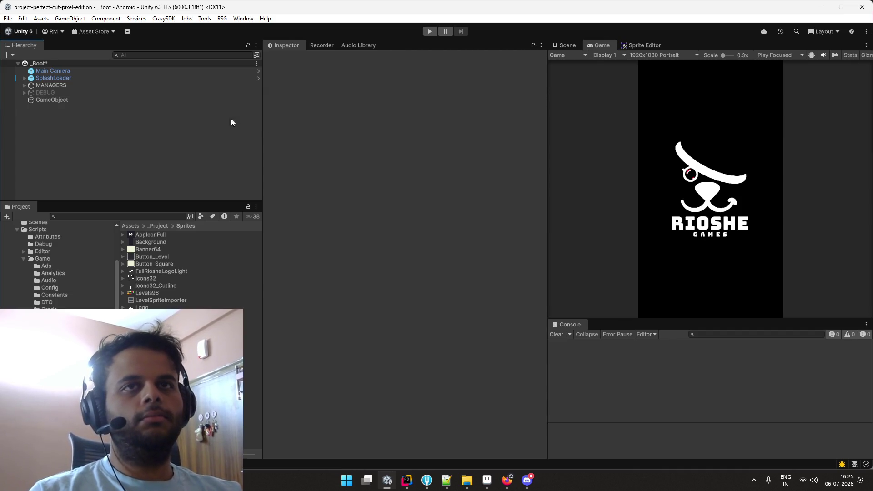
click(193, 99)
key(Delete)
key(ctrl+p)
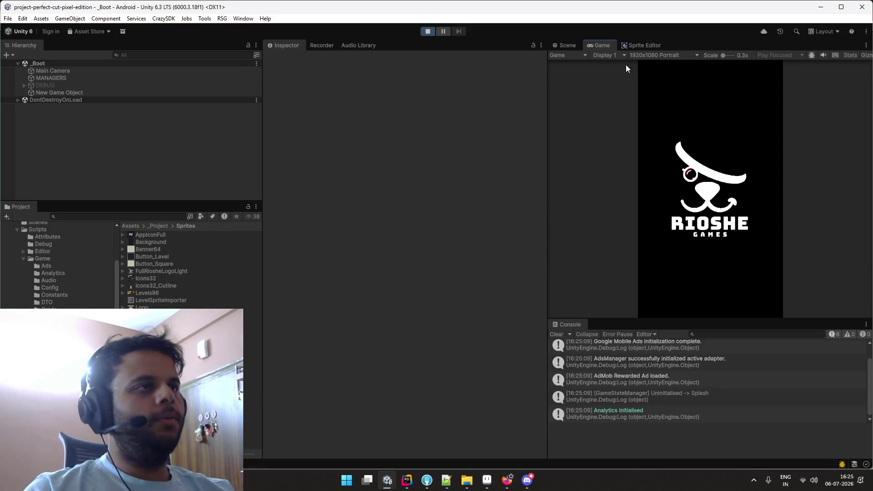
click(657, 45)
Close the Sprite Editor panel and clear Level 7 by slicing the pear in half
right_click(645, 44)
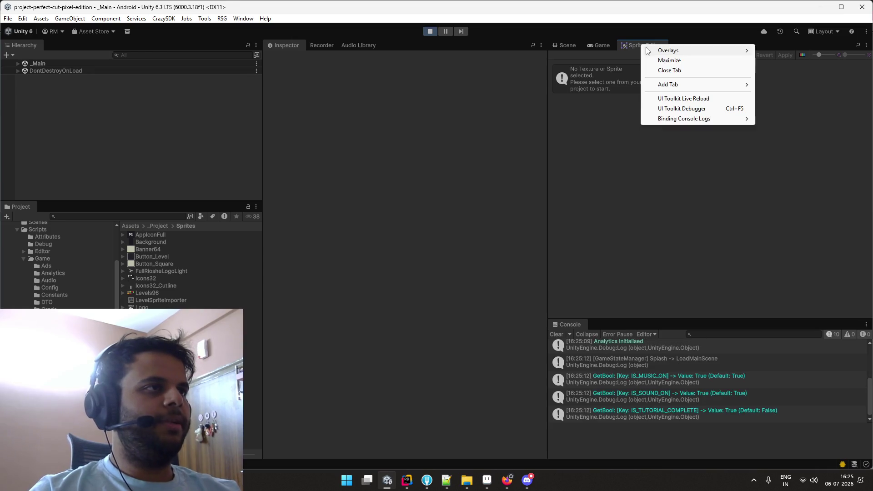
click(666, 69)
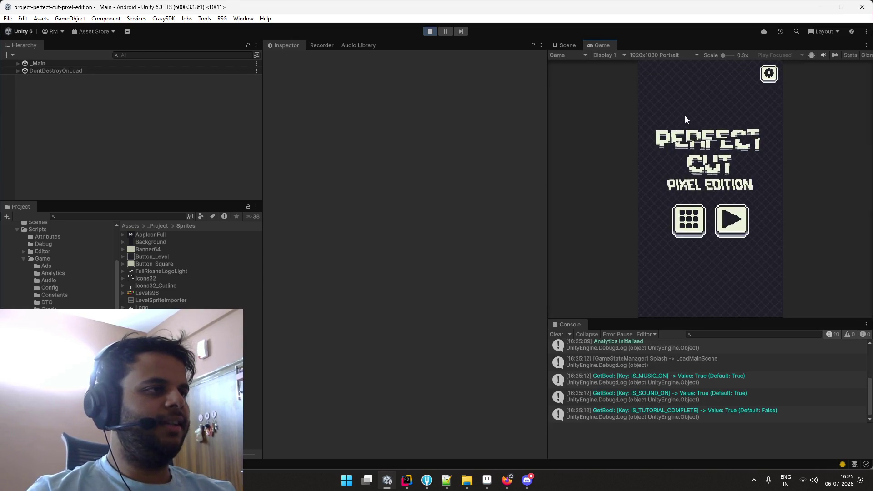
click(725, 223)
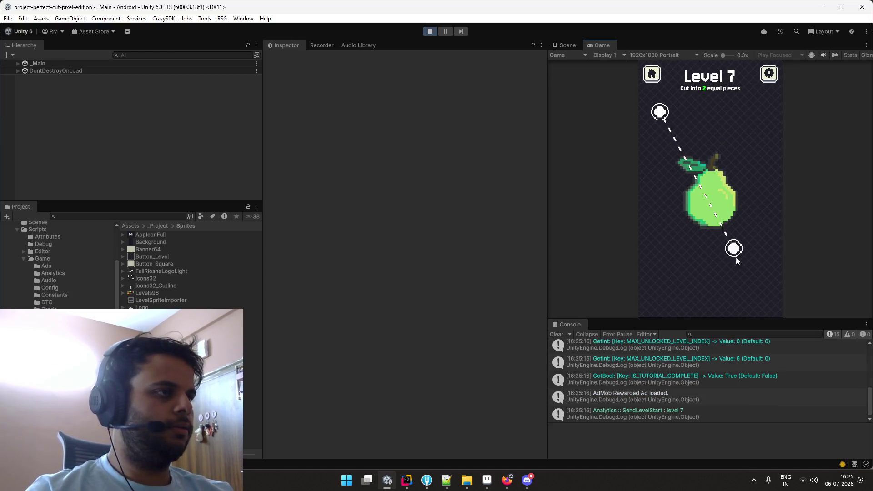
drag(737, 260, 759, 279)
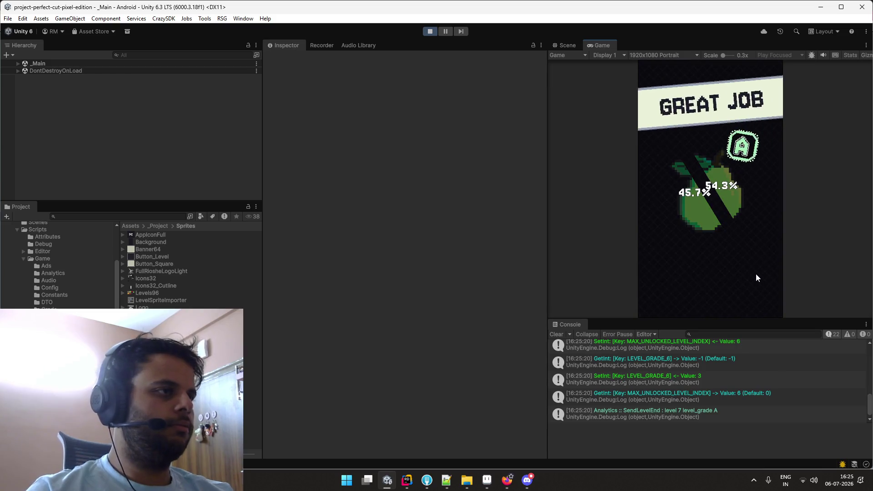
click(709, 291)
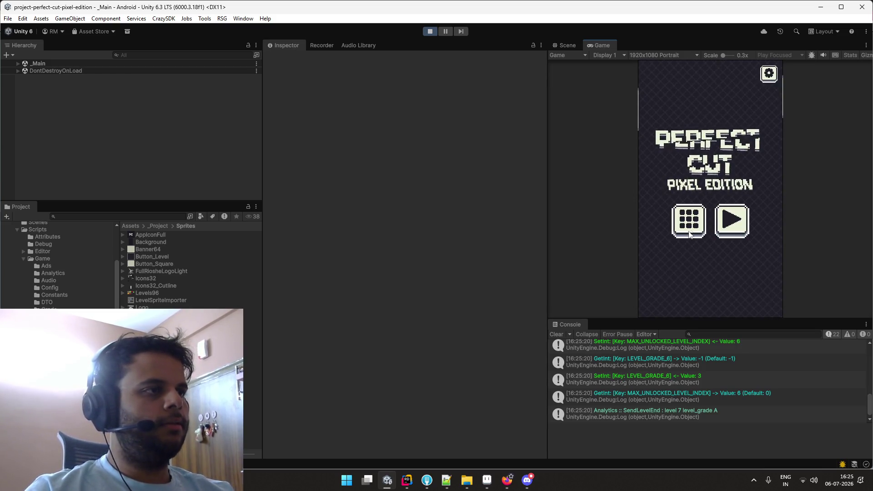
Clear Level 1 by cutting the tennis ball, then reopen the LEVELS list maximized
click(689, 234)
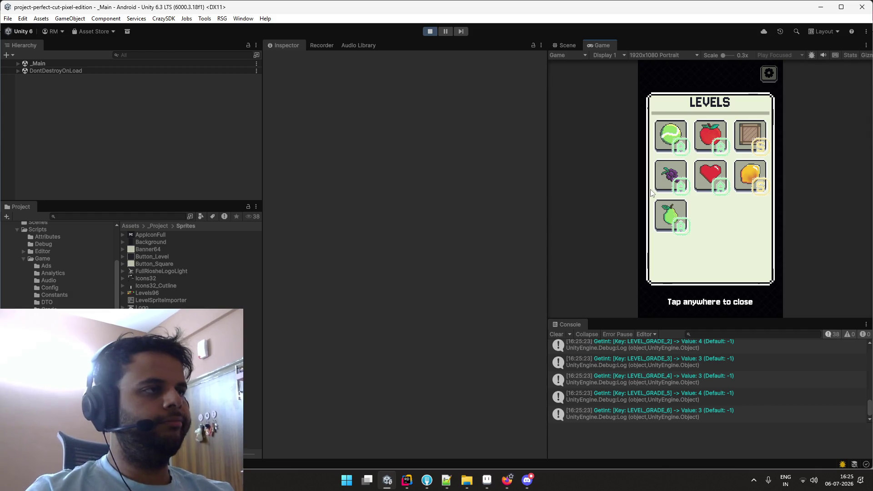
click(661, 131)
drag(672, 114, 749, 285)
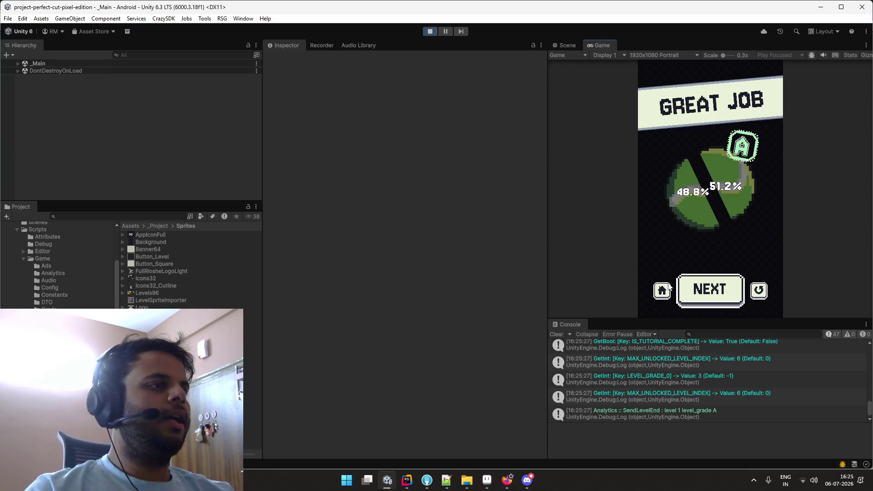
click(664, 282)
click(688, 220)
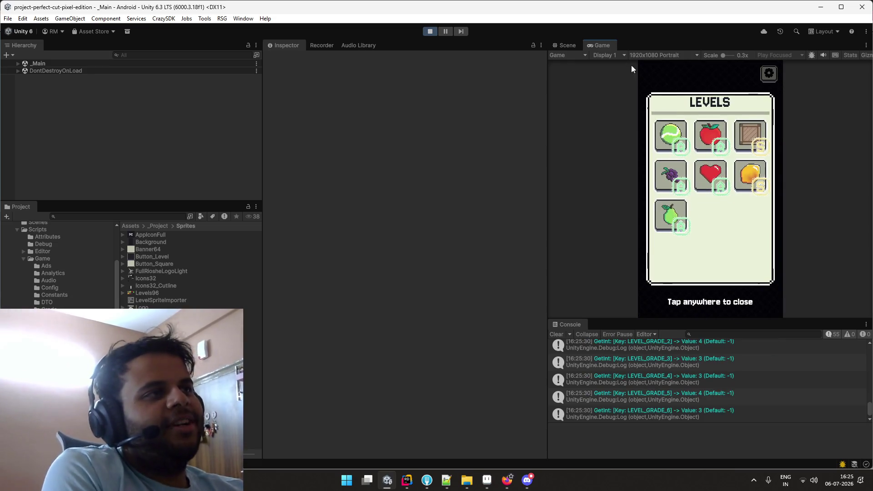
double_click(592, 48)
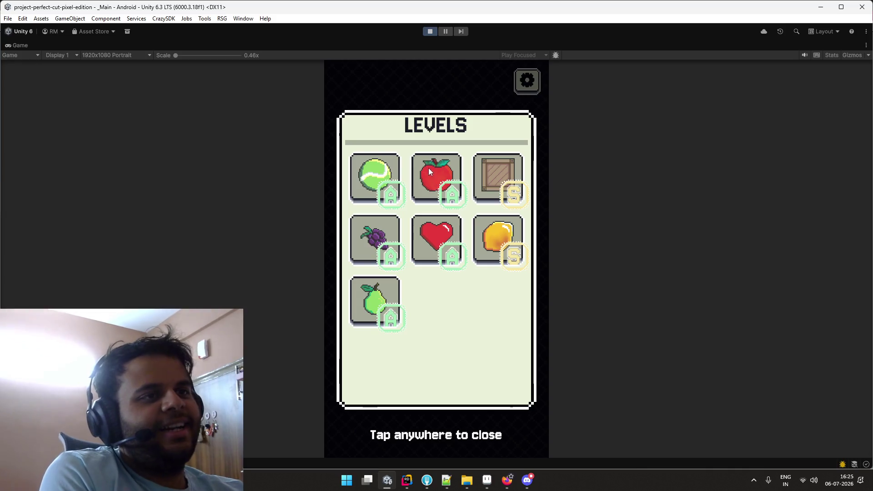
Play Level 2, cutting the apple into two equal halves
click(428, 168)
drag(391, 156, 477, 356)
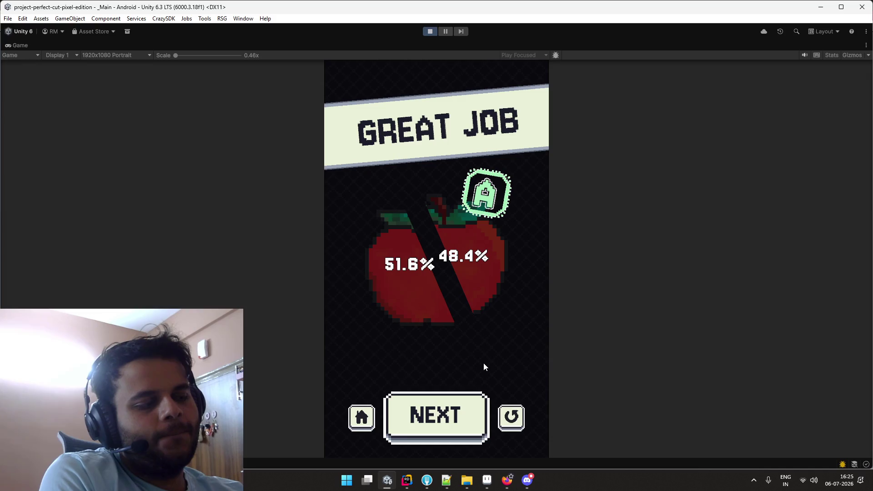
click(362, 417)
Play the crate level with a vertical cut down through the crate
click(404, 305)
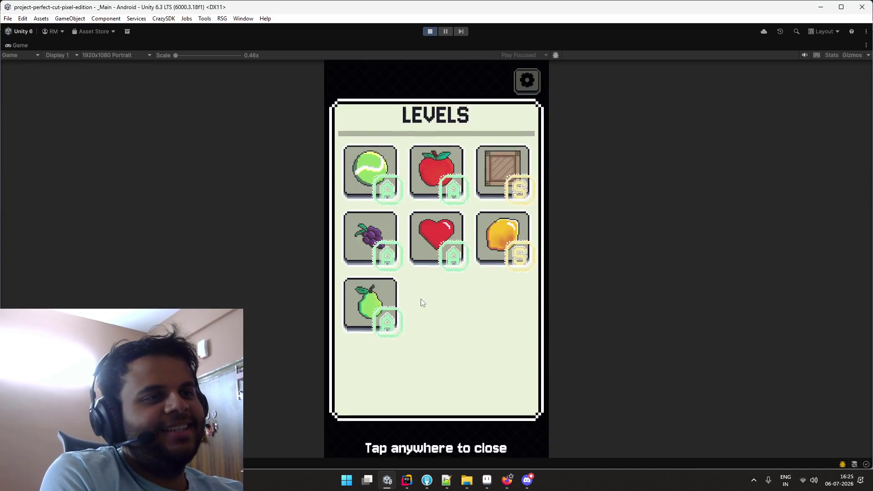
click(498, 176)
drag(444, 157, 432, 400)
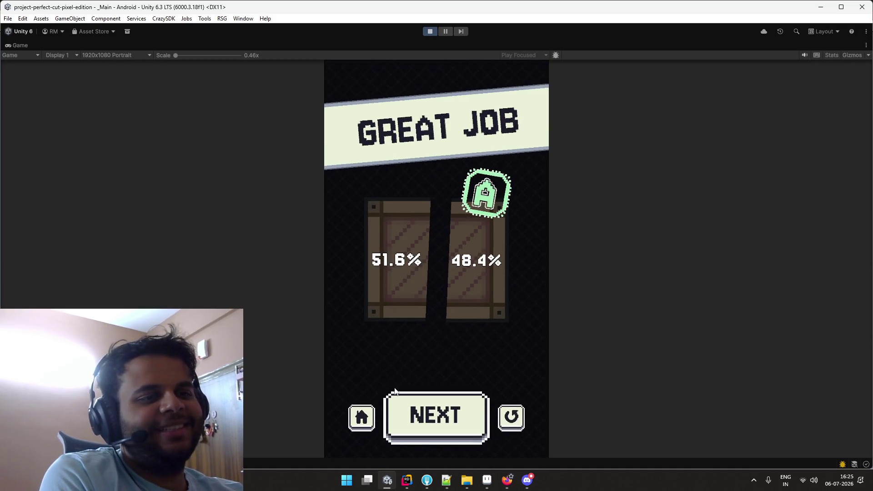
click(359, 417)
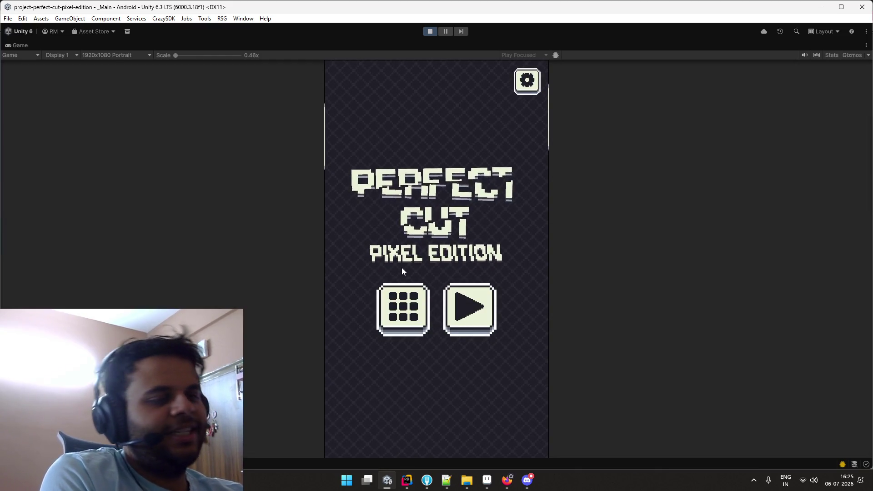
Play the grapes level with a diagonal cut across the grapes
click(414, 304)
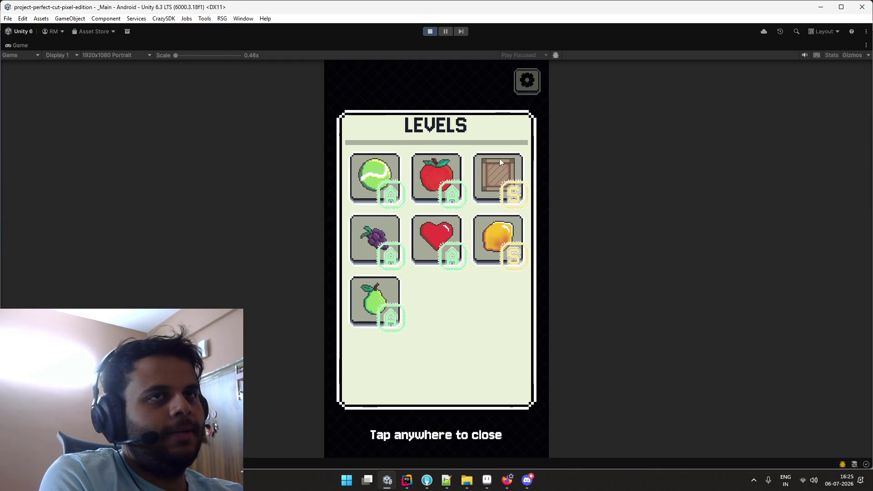
click(470, 94)
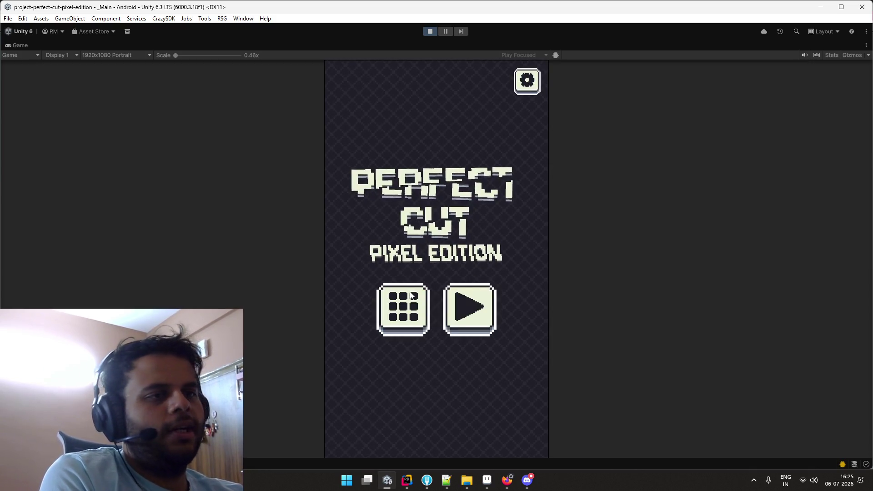
click(406, 295)
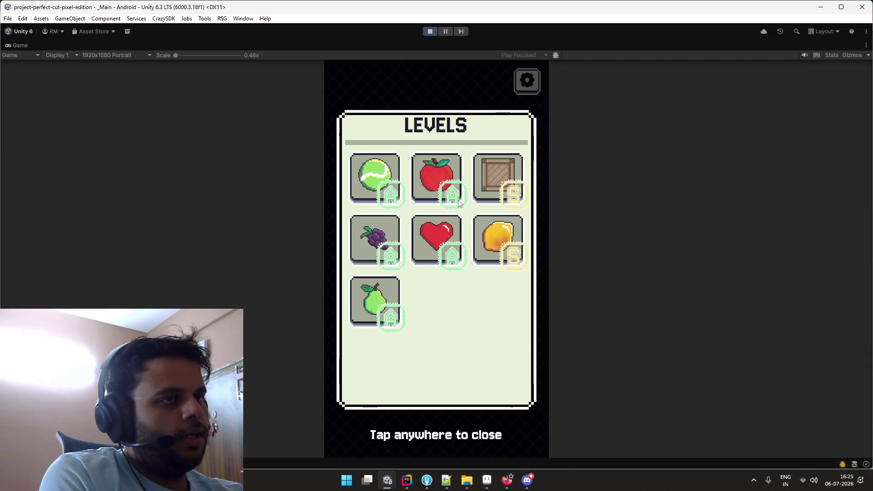
click(441, 101)
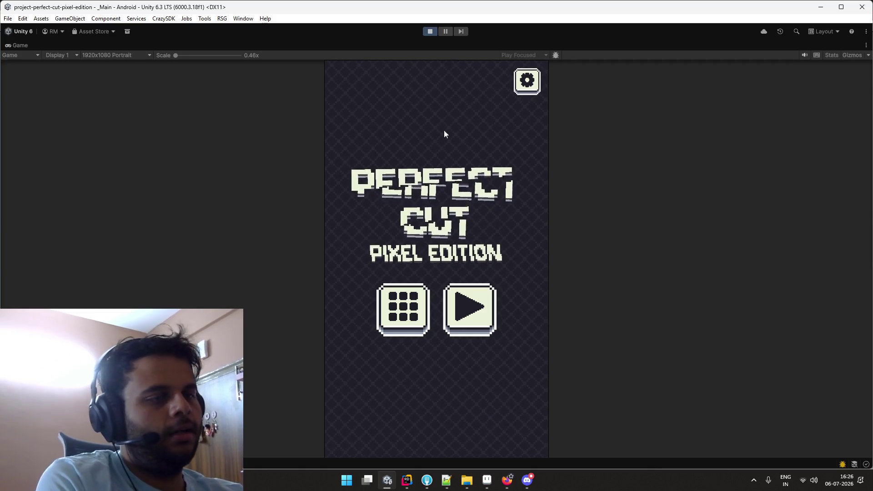
click(402, 309)
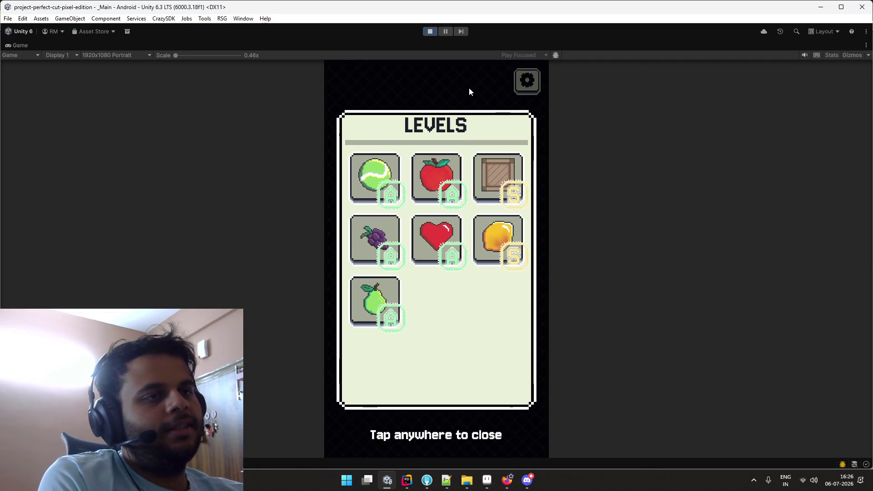
click(389, 235)
mouse_move(387, 156)
mouse_down()
mouse_move(495, 369)
mouse_move(484, 259)
mouse_move(508, 363)
mouse_up()
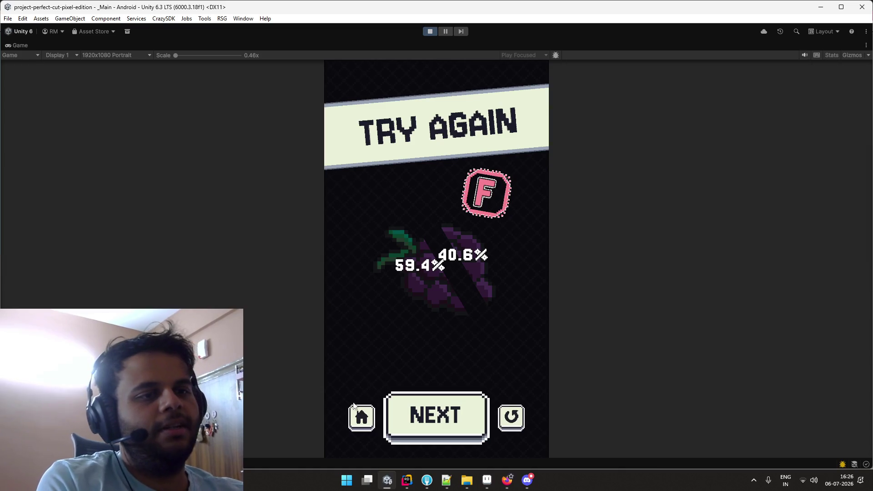
click(360, 413)
Play the heart level, splitting the heart vertically into 50.2%/49.8% for an S grade
click(403, 308)
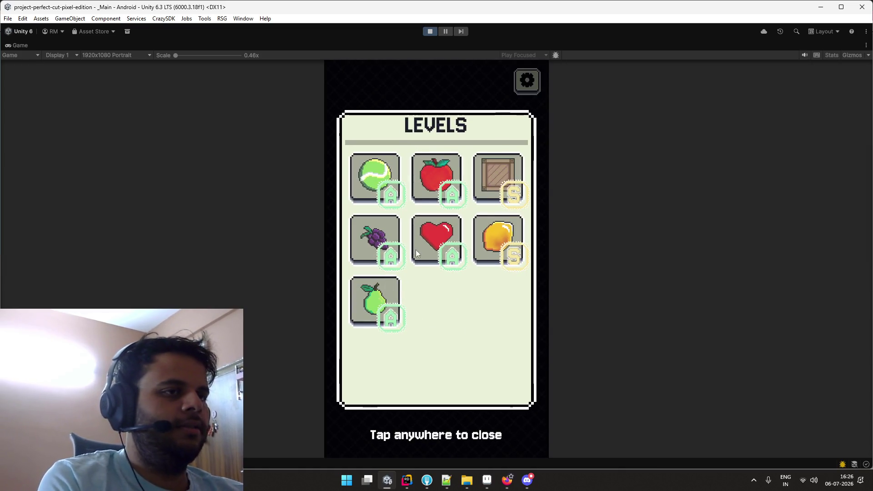
click(417, 253)
drag(399, 348, 449, 162)
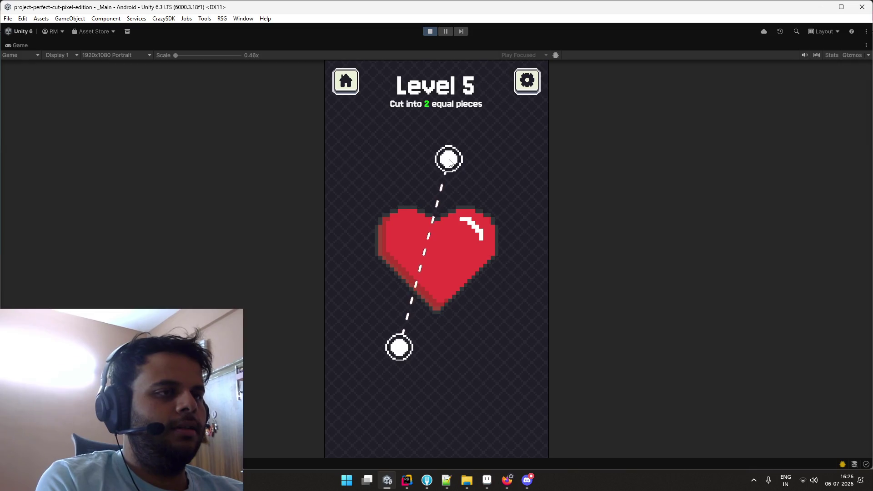
drag(449, 162, 326, 216)
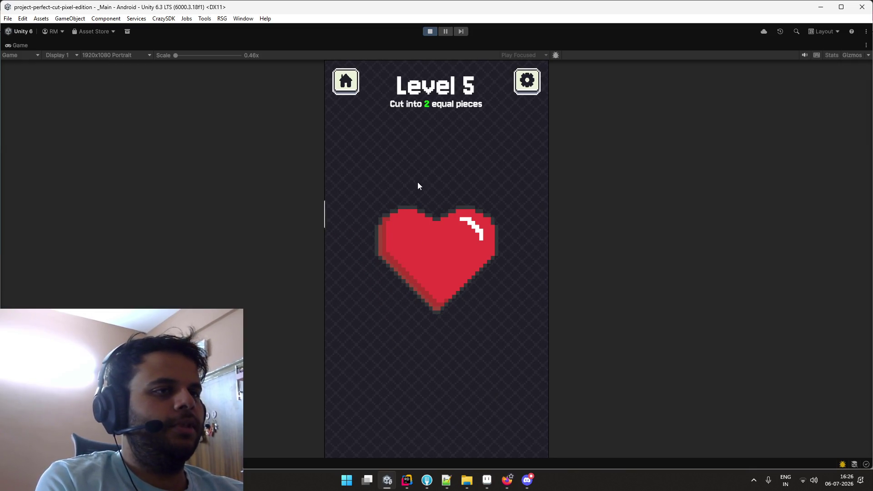
drag(438, 160, 432, 377)
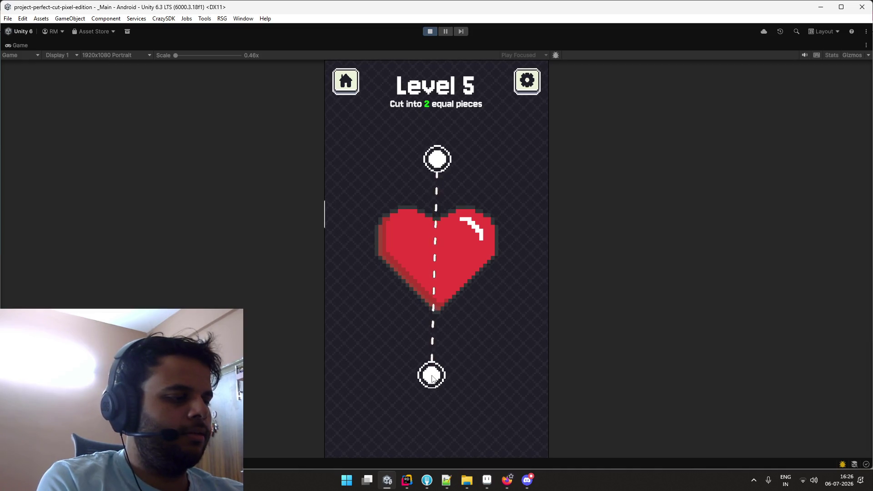
drag(432, 377, 432, 377)
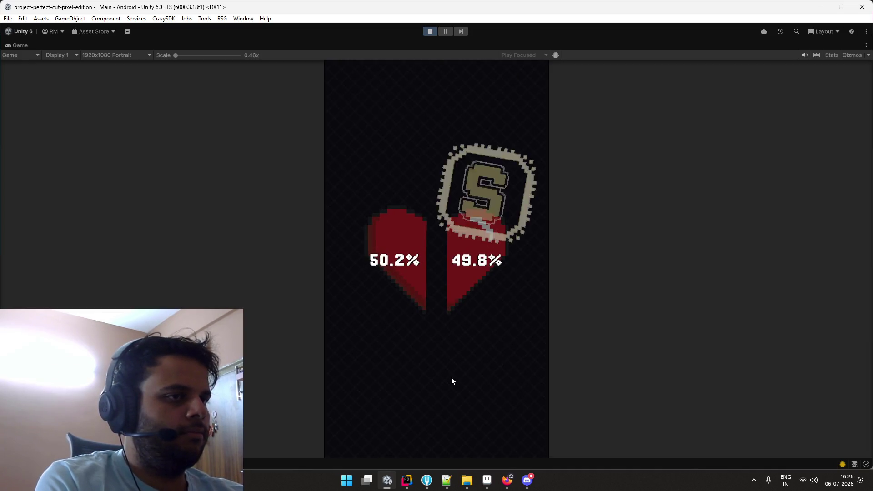
click(436, 411)
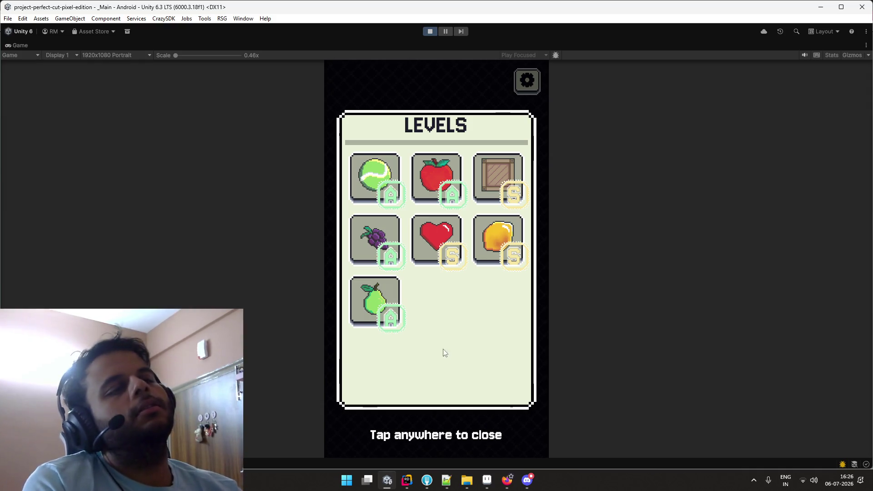
click(454, 182)
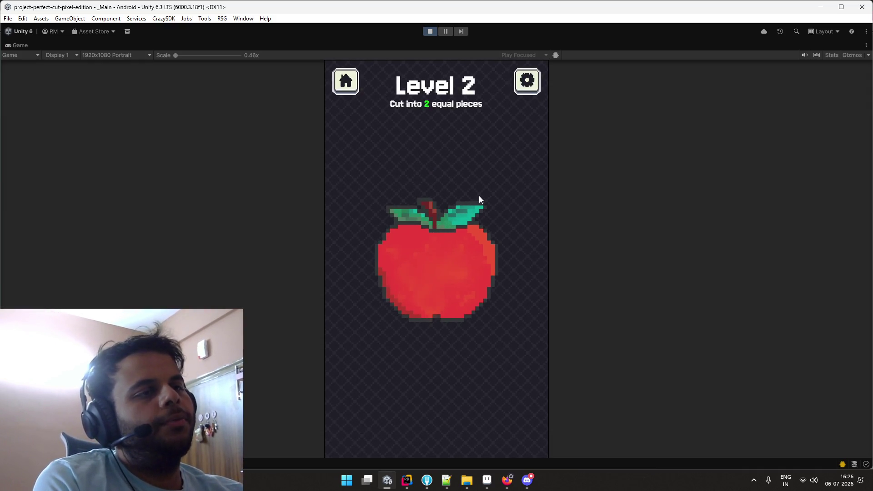
Try the apple level again, which fails with a 94.8%/5.2% cut, then retry it
mouse_move(431, 202)
mouse_down()
mouse_move(444, 179)
mouse_move(431, 166)
mouse_move(519, 241)
mouse_up()
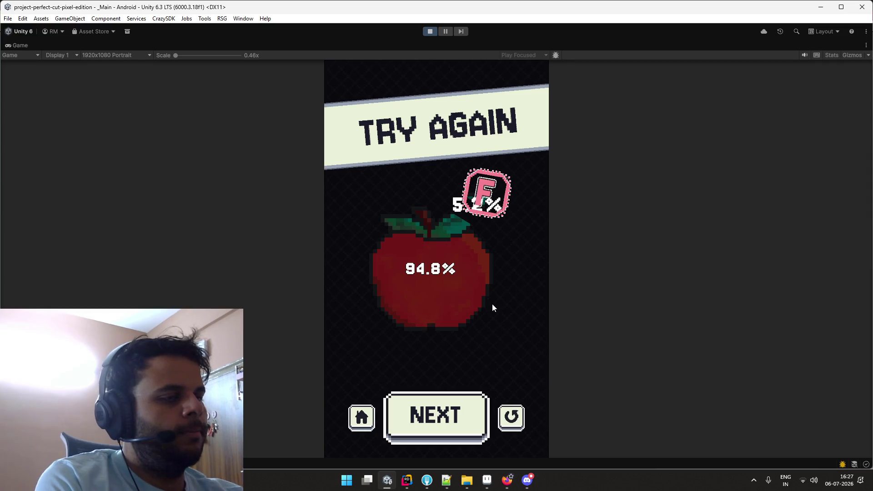
click(511, 419)
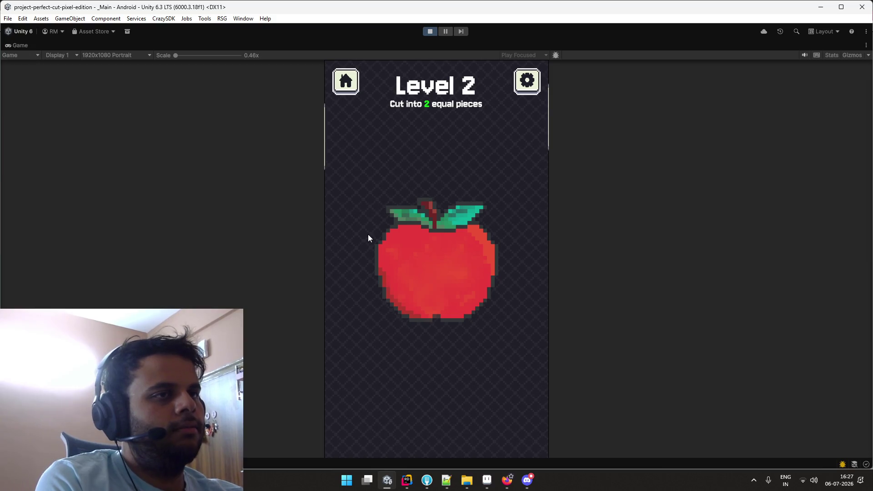
drag(368, 234, 369, 185)
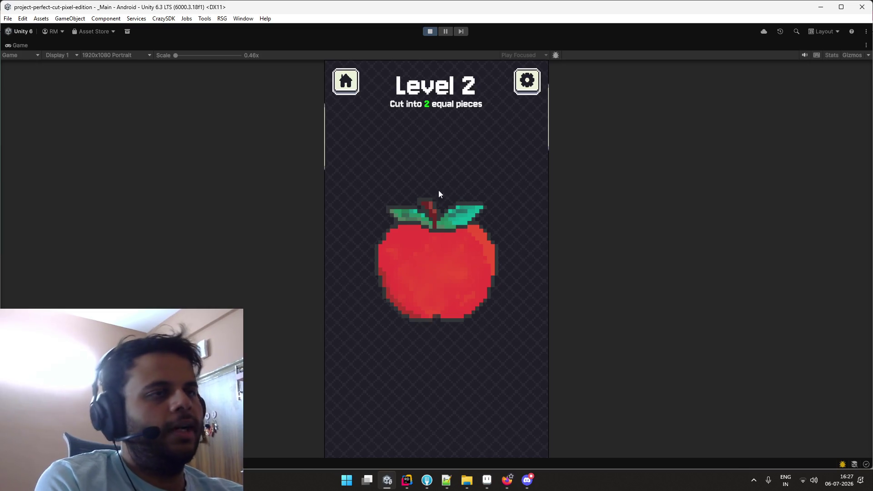
drag(376, 125, 508, 191)
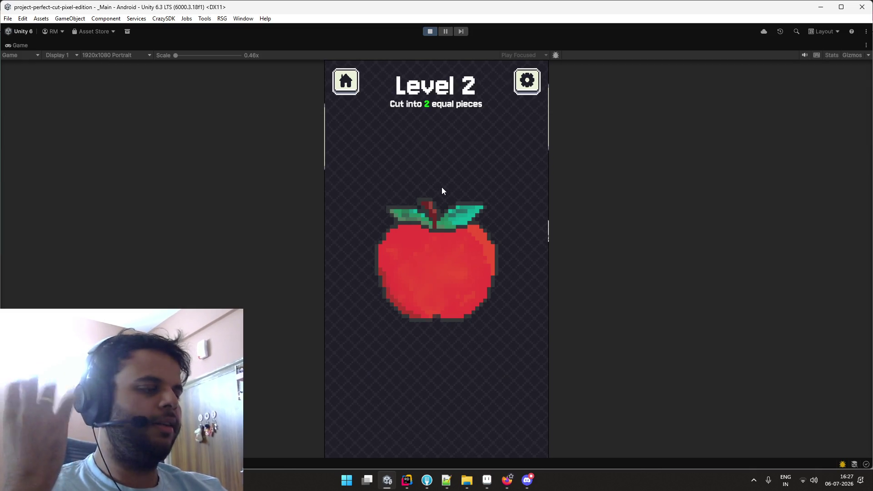
Cut Level 6's lemon diagonally at 45.3%/54.7% for an A, then restore the editor layout
click(350, 91)
click(416, 314)
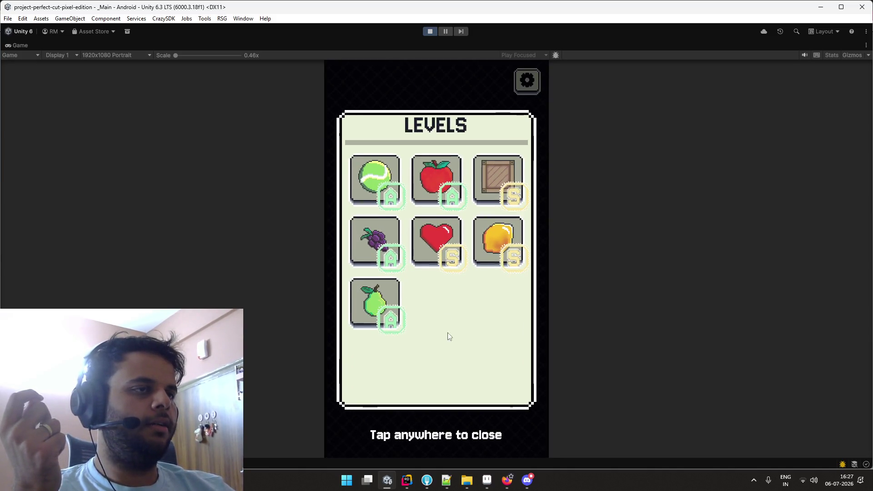
click(502, 247)
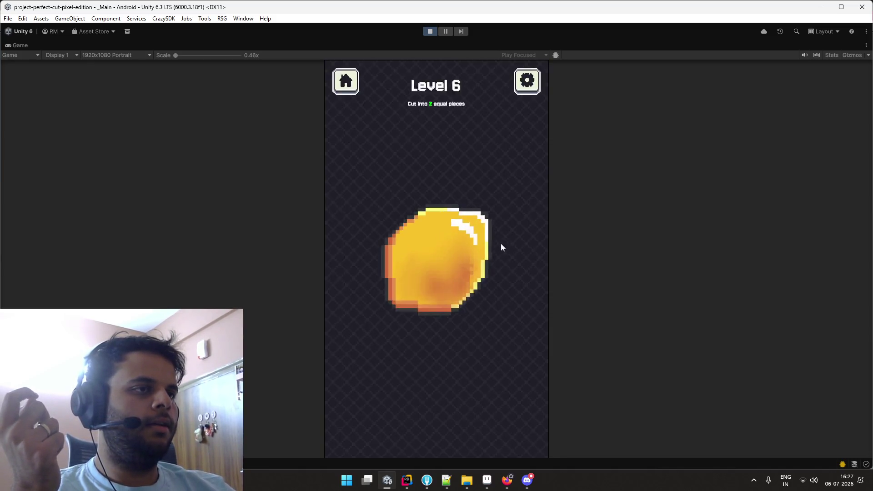
drag(342, 336, 526, 177)
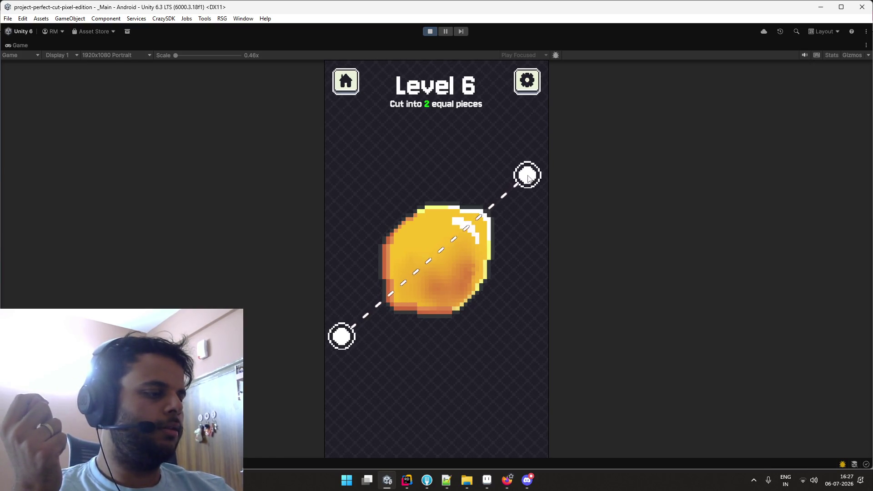
drag(526, 178, 526, 177)
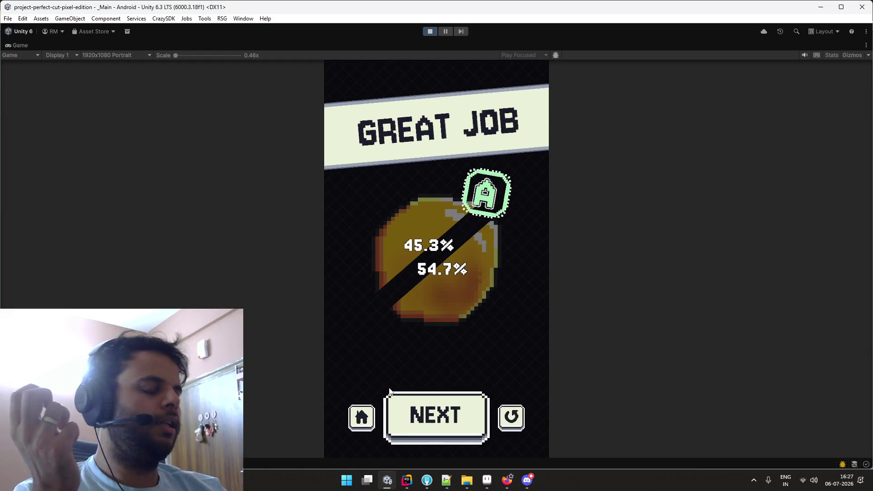
click(361, 417)
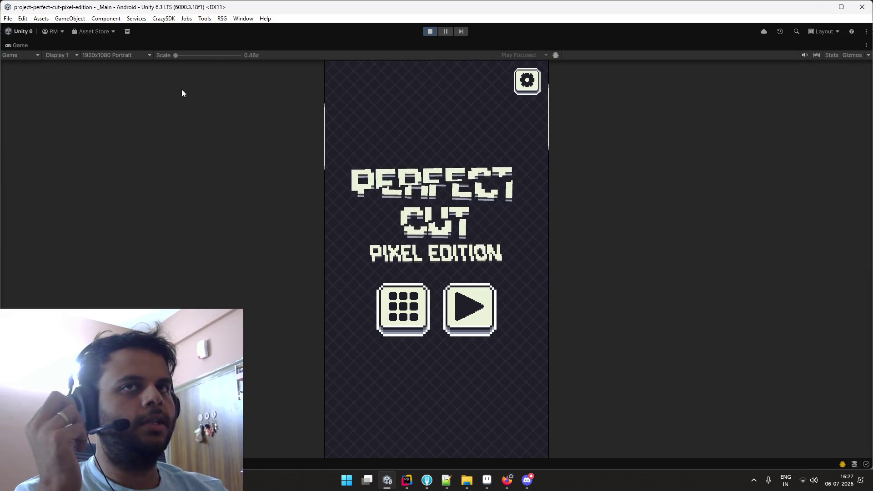
double_click(30, 45)
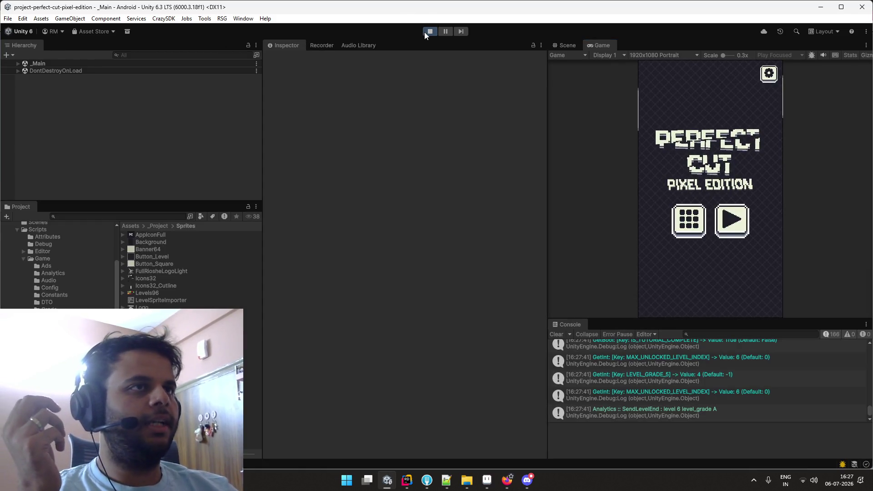
Stop play mode and bring up the Windows task switcher
click(424, 32)
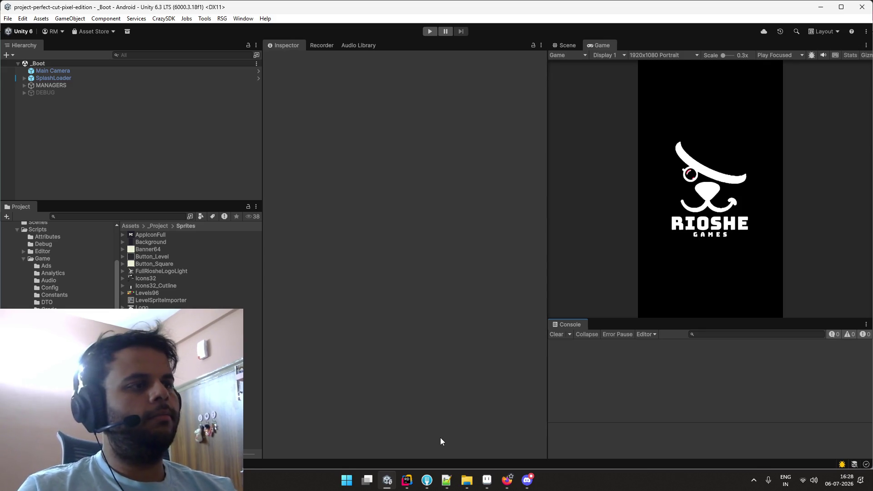
key(alt+Tab)
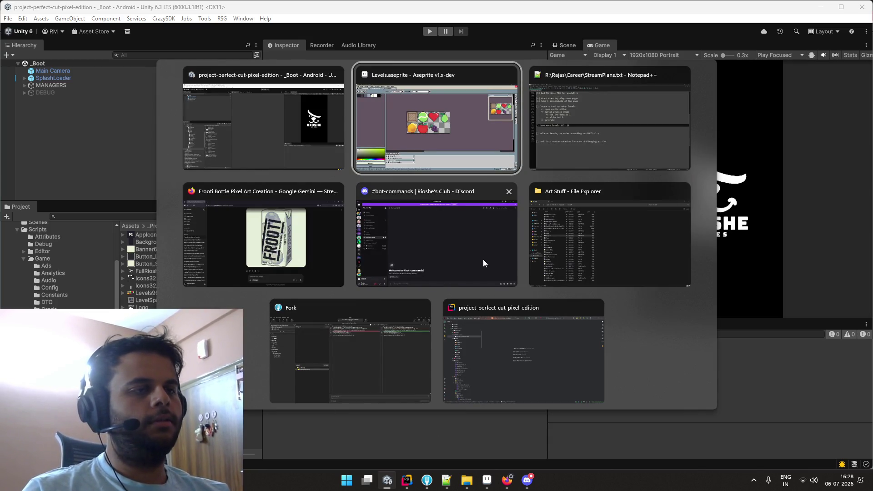
Close Discord, move to the OBS desktop, and browse the studio's Play Store developer page
click(509, 191)
click(501, 230)
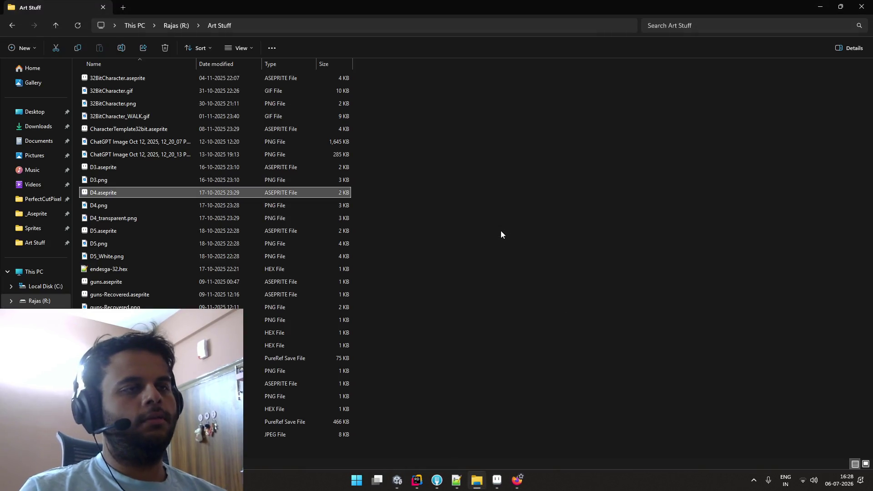
key(ctrl+super+Right)
key(ctrl+super+Right)
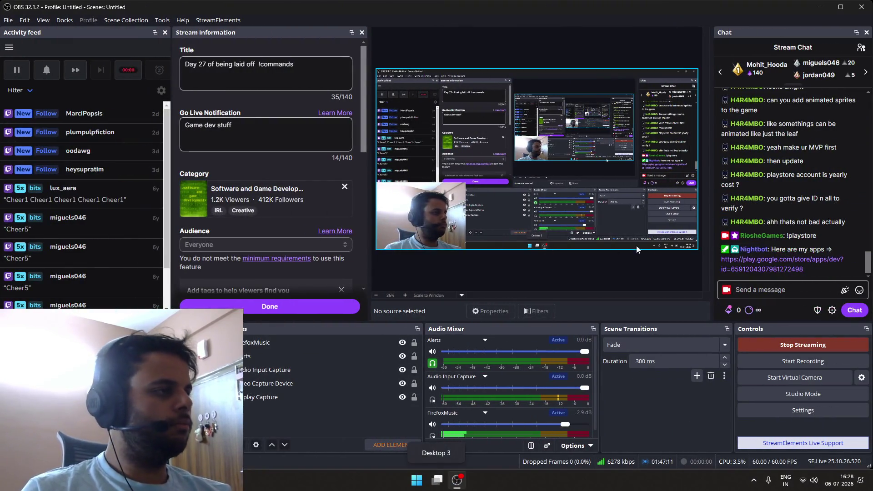
click(746, 264)
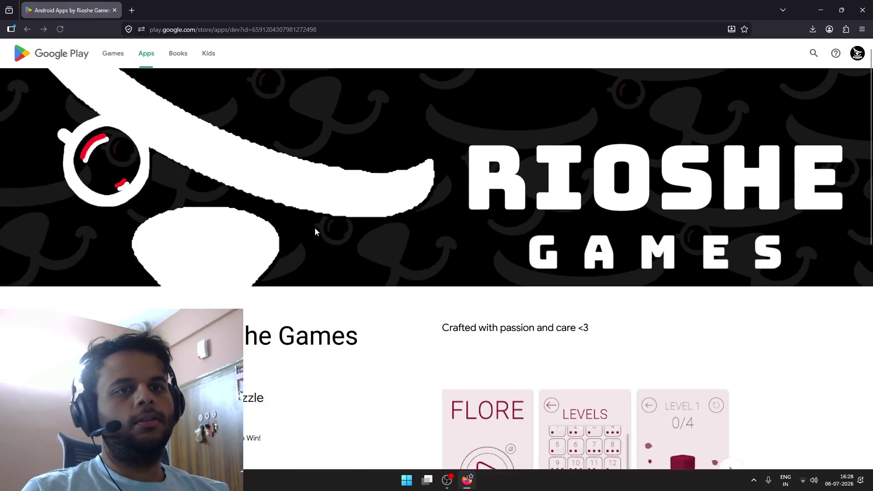
scroll(315, 230, down, 5)
scroll(241, 169, down, 3)
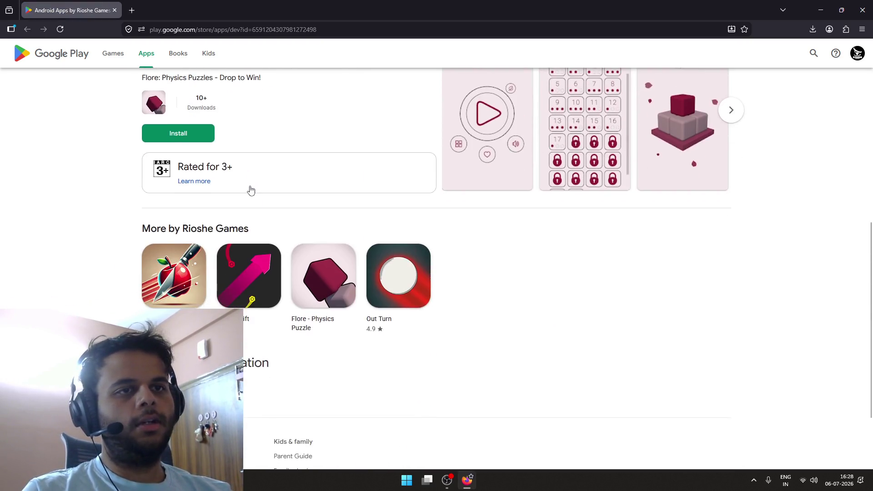
scroll(249, 189, down, 2)
scroll(156, 220, up, 2)
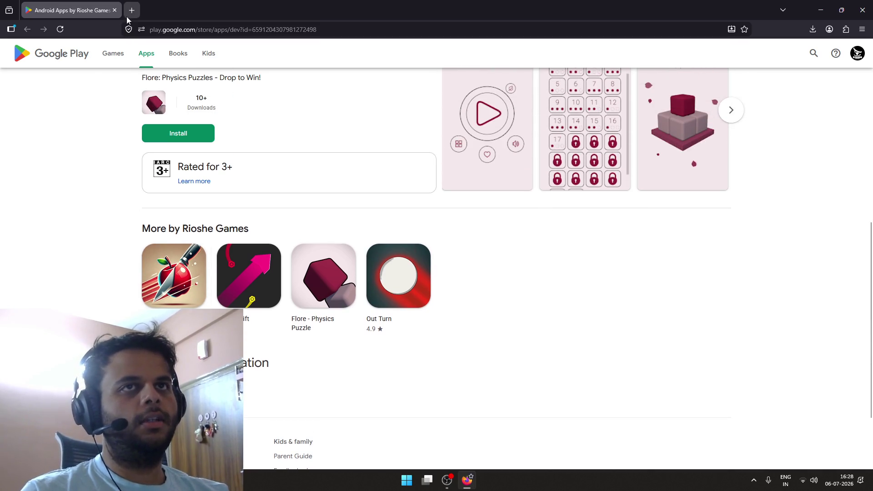
Load the Play Console home page in a new tab from the 'play' suggestion
click(131, 10)
text(play.google.com/)
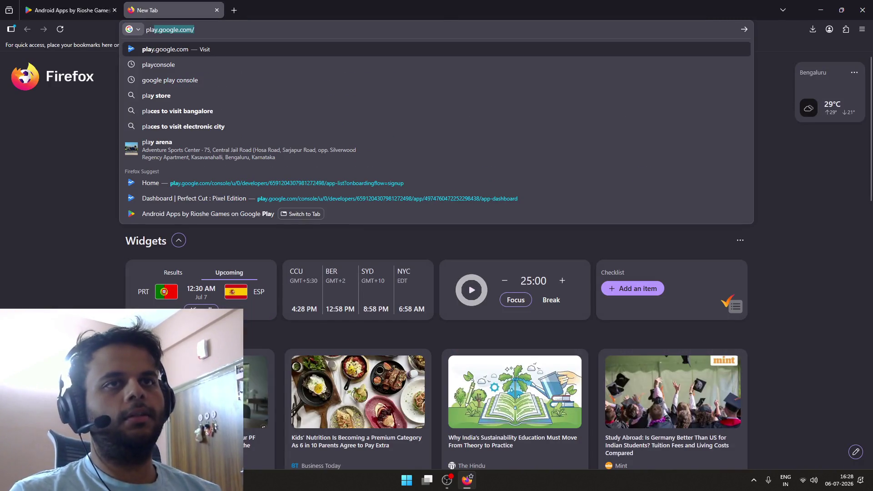
key(Up)
key(Up)
key(Up)
key(Return)
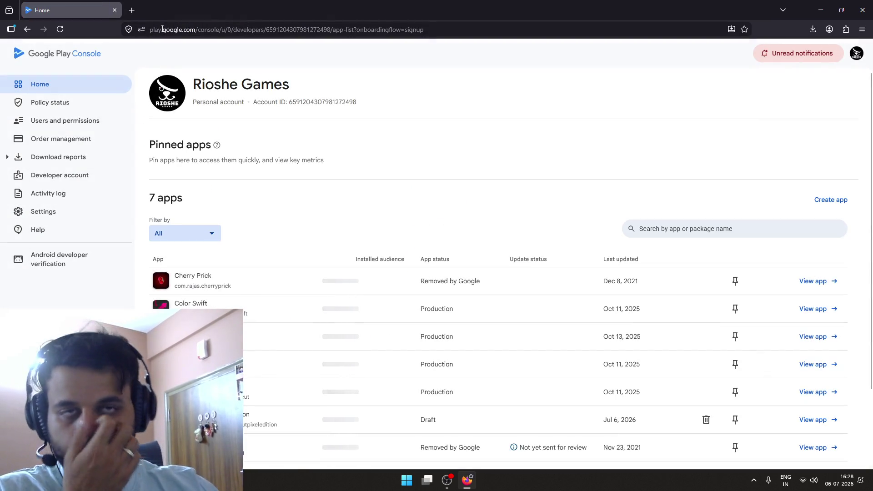
Scroll the All apps list and select the Out Turn app
scroll(205, 117, down, 2)
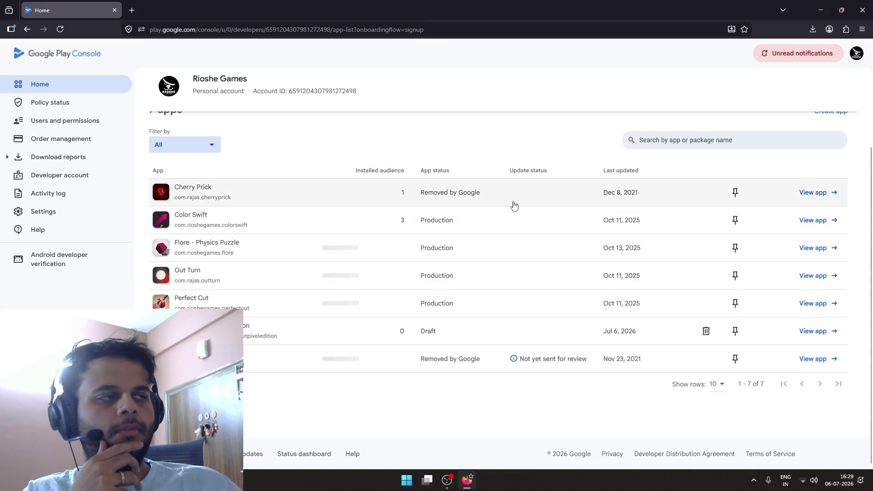
scroll(524, 213, up, 2)
scroll(528, 211, down, 2)
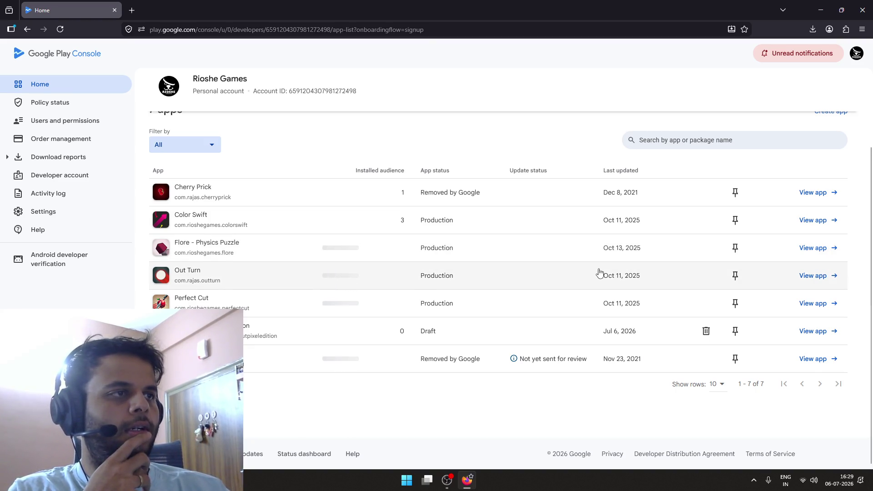
click(486, 278)
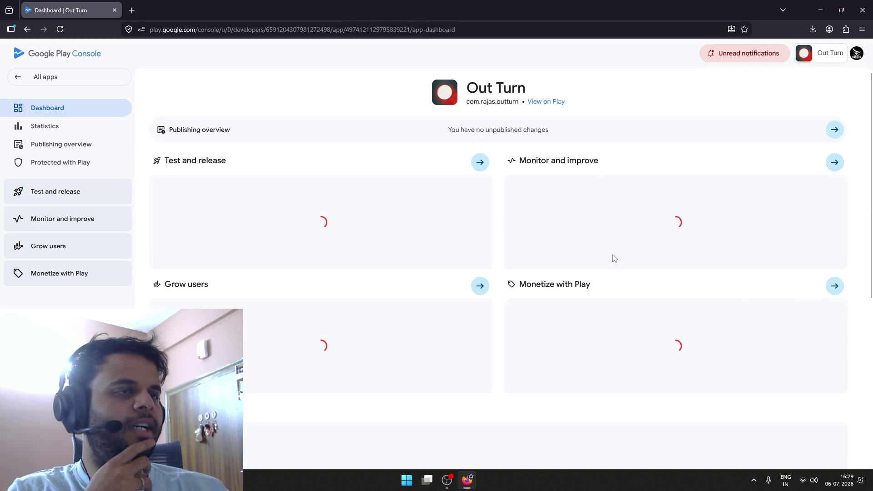
Open Out Turn's public Play Store listing and check its Updated on date
click(552, 102)
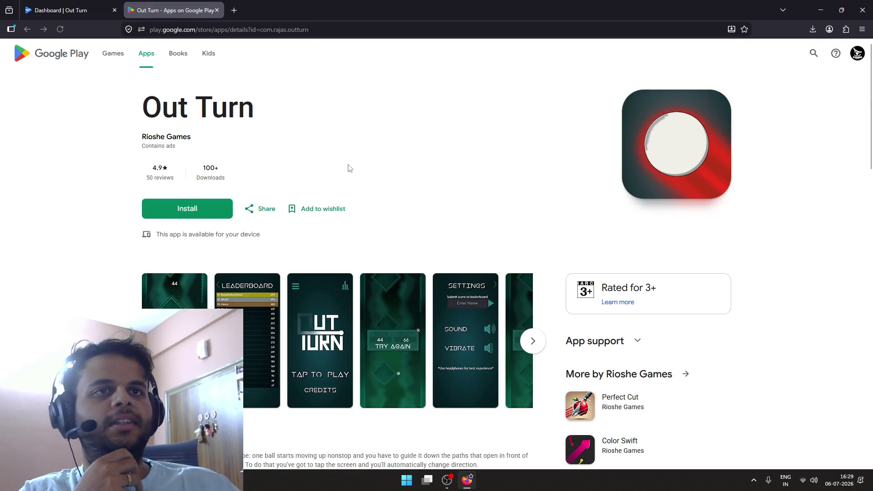
scroll(359, 164, down, 2)
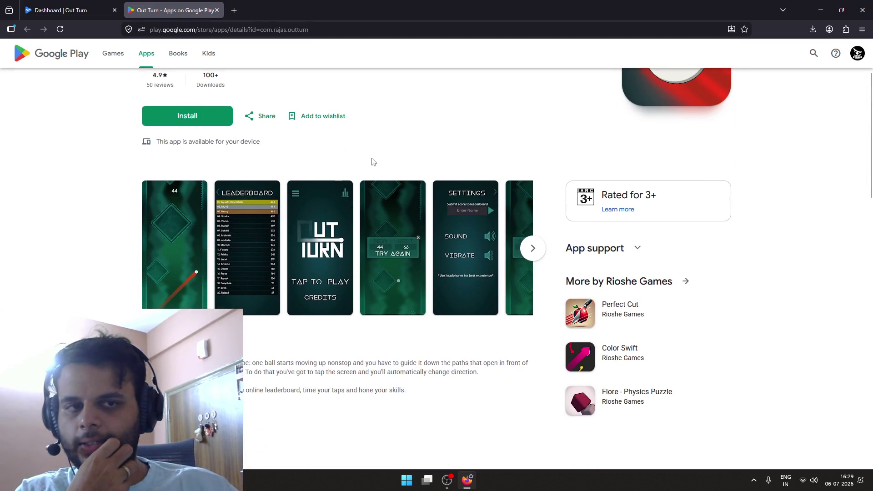
scroll(370, 162, down, 3)
drag(178, 281, 151, 281)
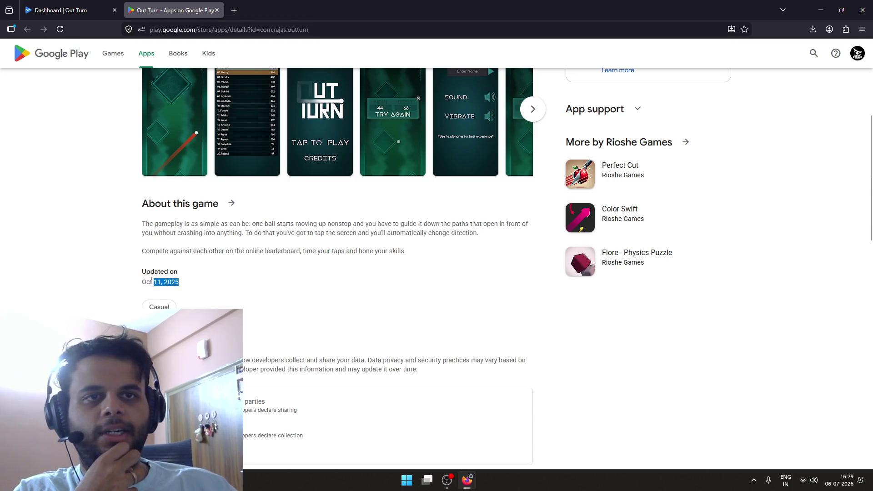
Inspect the About this game details: version 1.1.1, released Jan 16, 2021
click(231, 203)
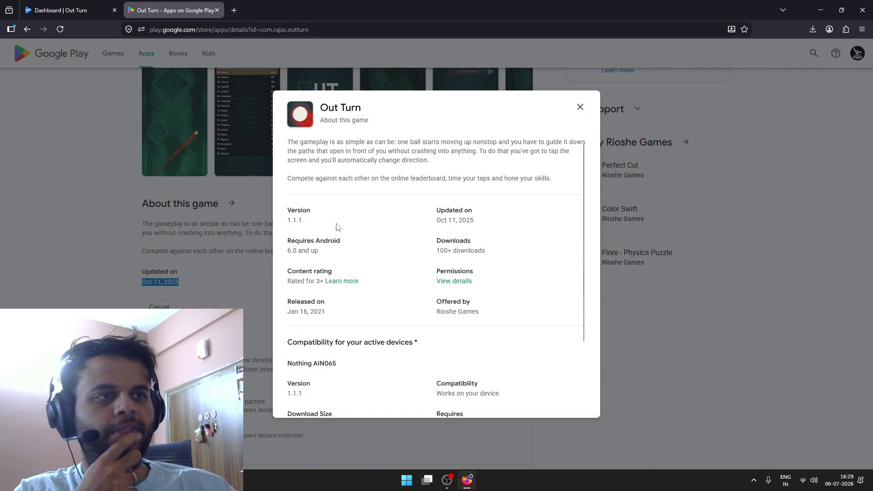
scroll(338, 227, down, 2)
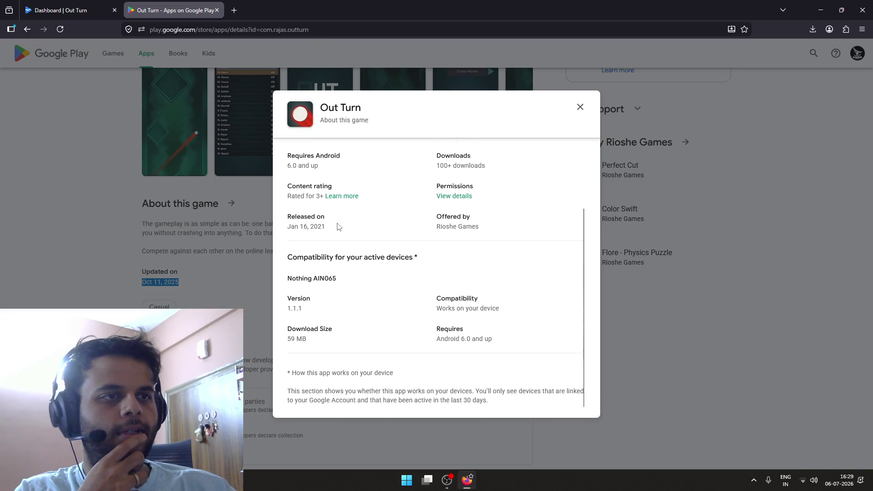
scroll(339, 226, up, 2)
drag(335, 327, 288, 314)
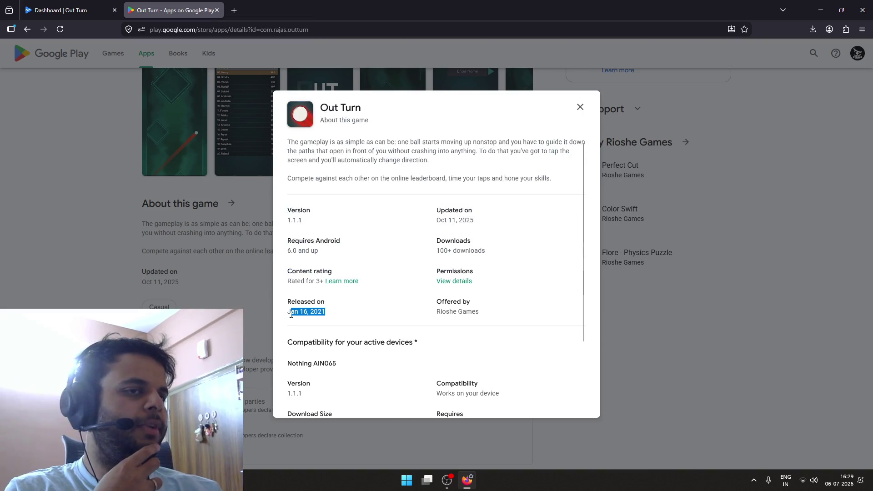
click(334, 315)
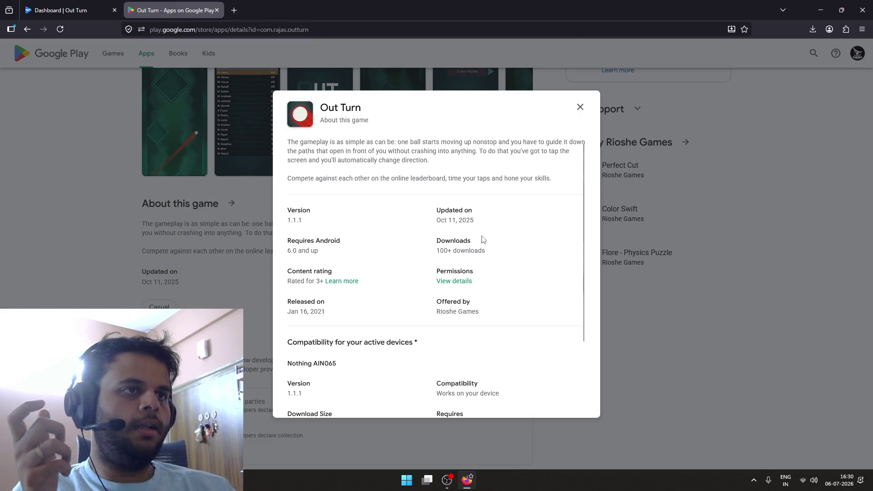
drag(493, 227, 437, 223)
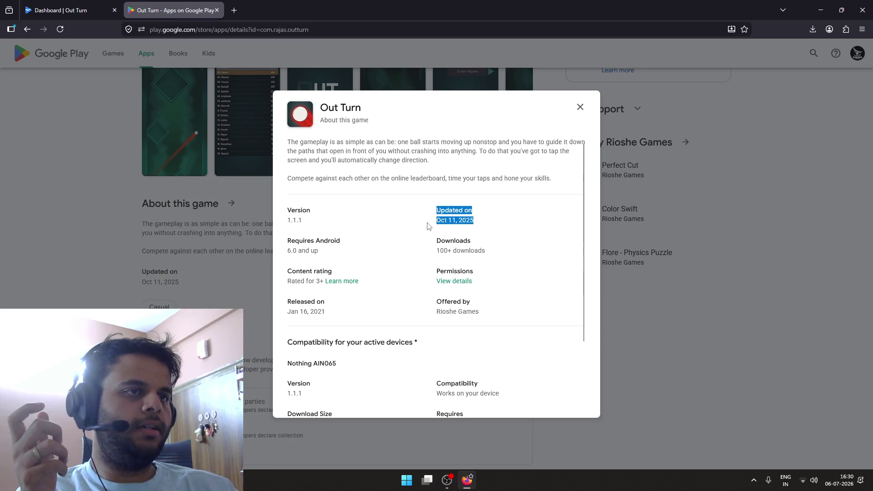
click(437, 223)
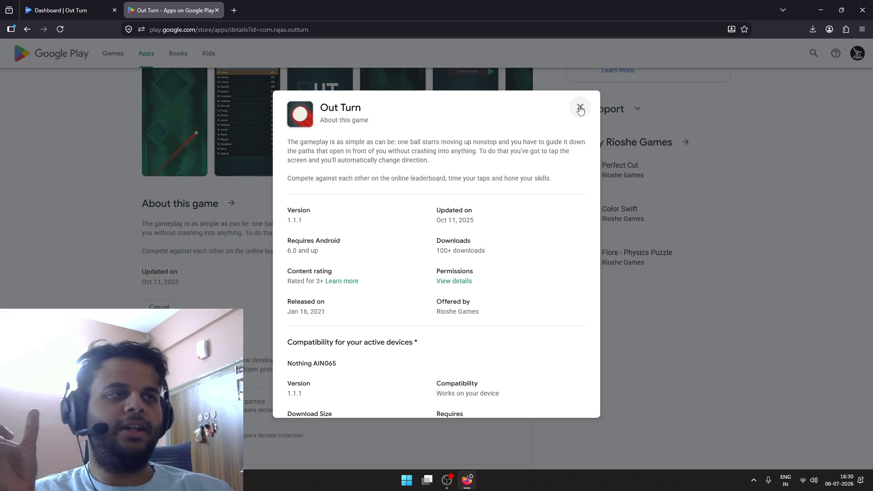
Close the About this game details and start typing 'pico8' in a new tab
click(580, 108)
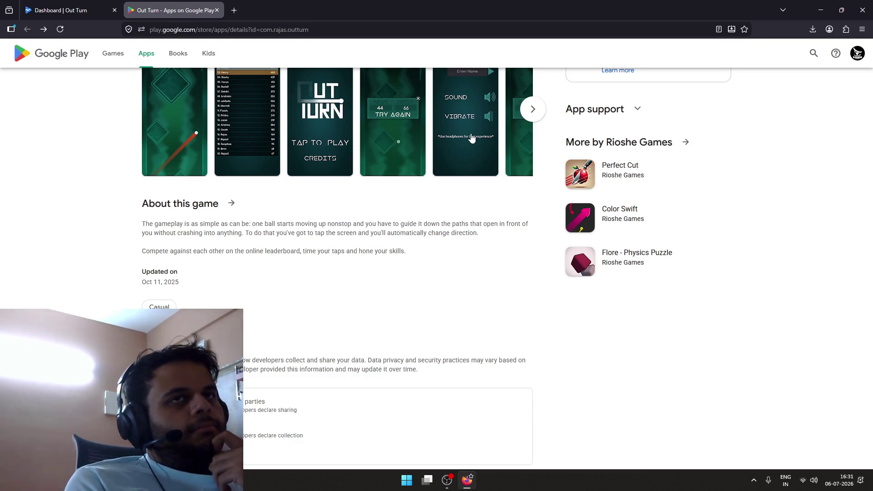
key(ctrl+t)
text(pi)
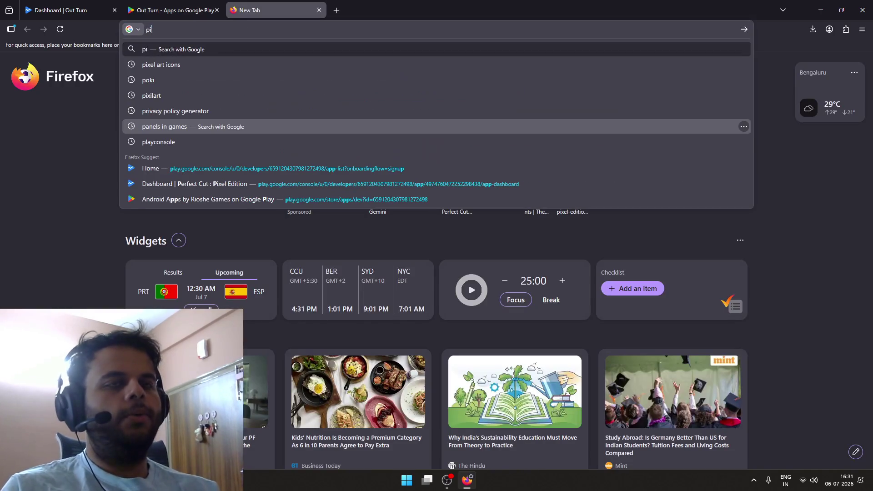
text(co8)
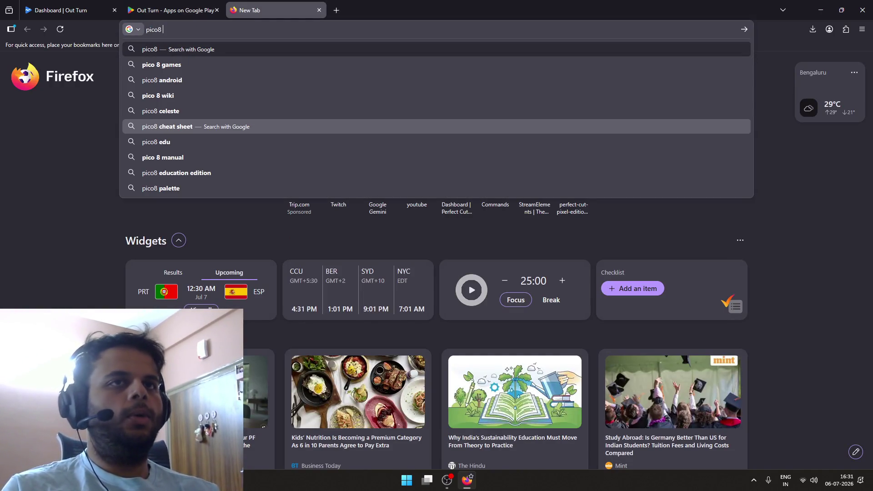
Search Google for pico8, glance at the PICO-8 site, and return to the results
key(Return)
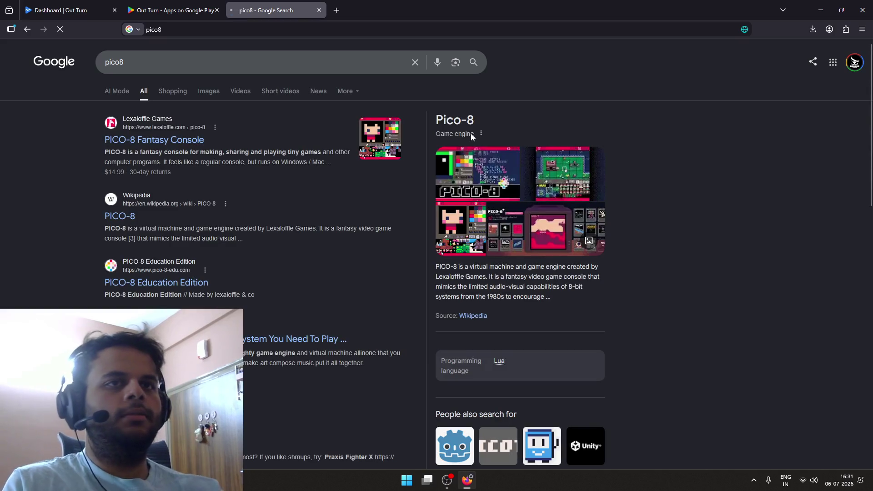
click(263, 150)
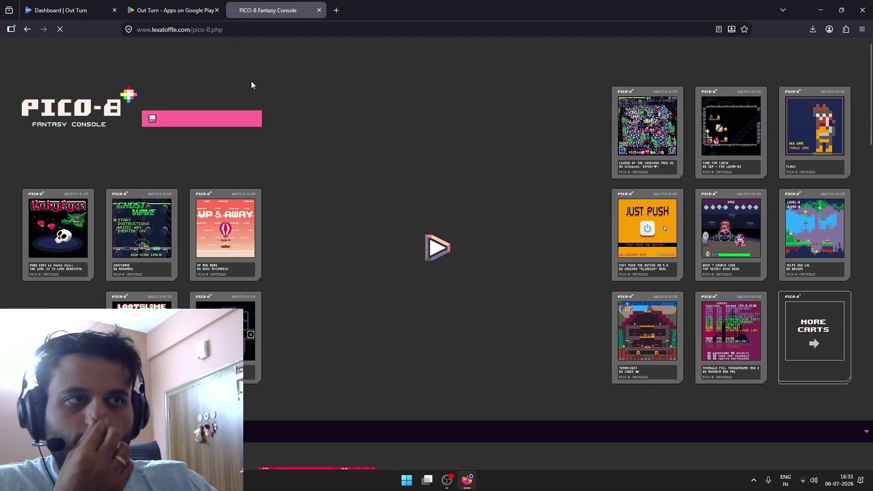
scroll(273, 88, down, 4)
key(alt+Left)
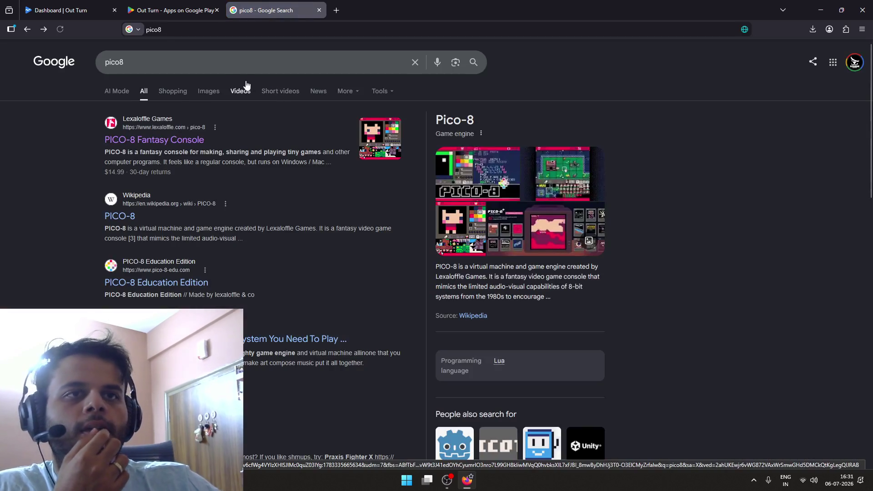
Refine the search to 'pico8 game engine' and then add the development completion
click(219, 66)
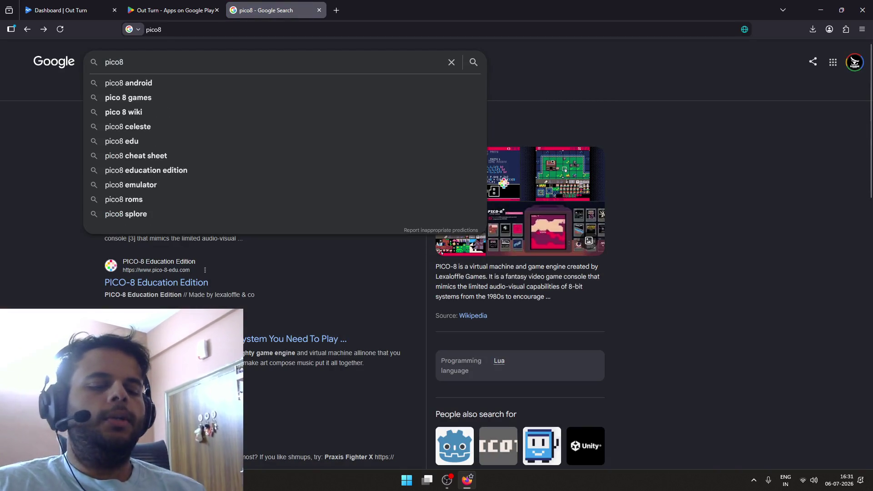
text(game engine)
key(Return)
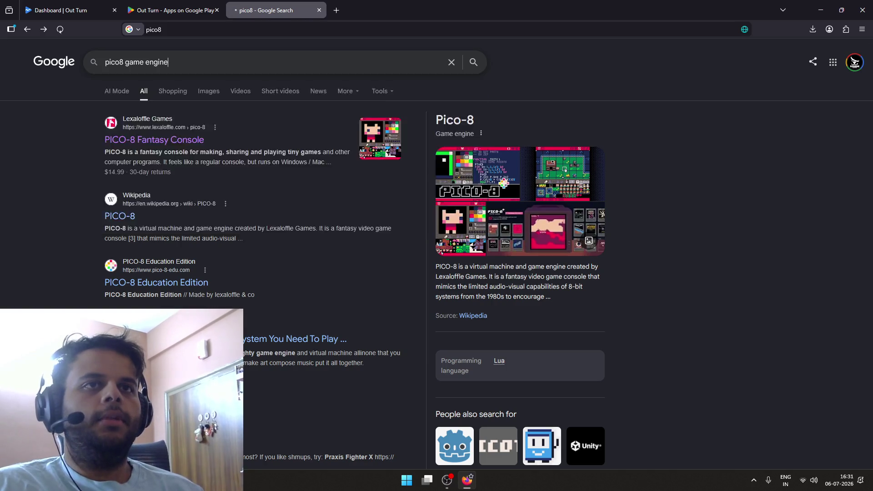
click(197, 72)
text(dev)
click(198, 82)
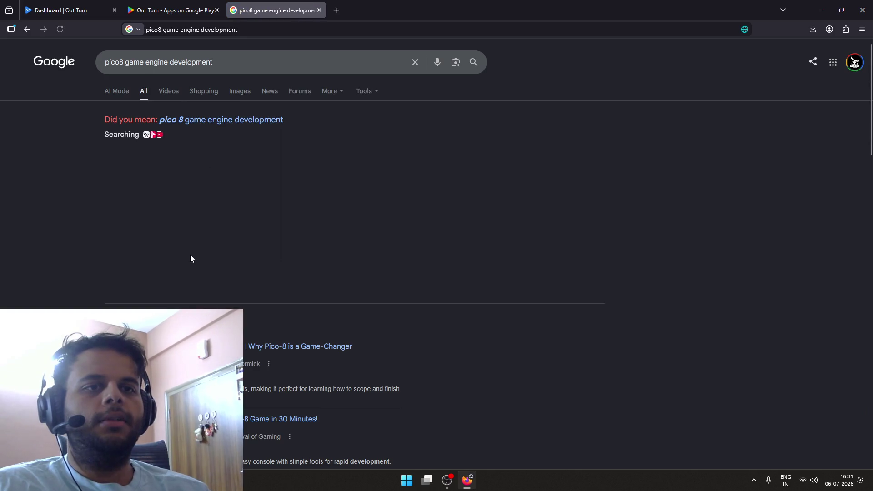
Search 'pico8 game development' and open Getting Started with Pico-8 in a new tab
click(165, 63)
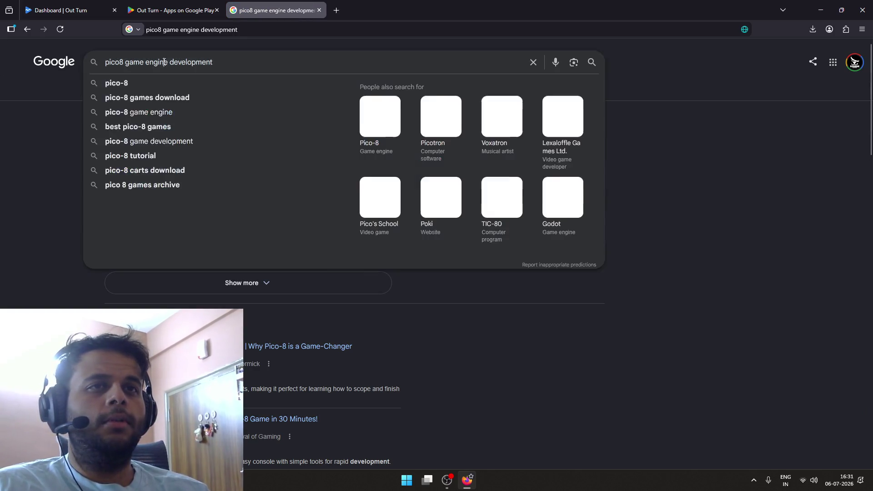
double_click(164, 62)
key(BackSpace)
key(Return)
middle_click(189, 168)
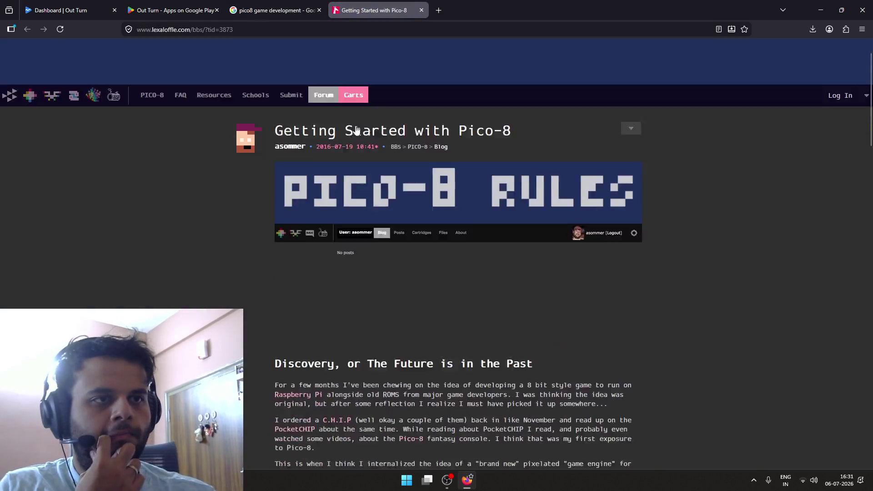
Read the Getting Started with Pico-8 post down to its comments, then close that tab
scroll(355, 125, down, 3)
scroll(384, 193, down, 3)
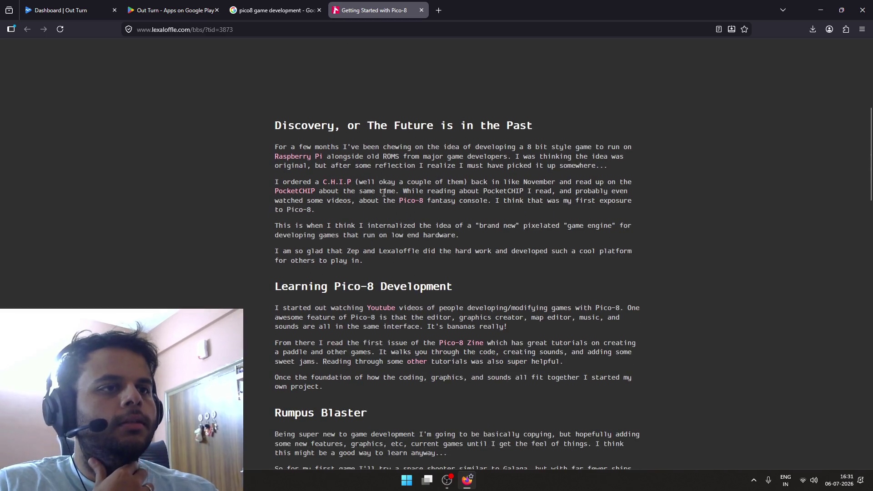
scroll(383, 195, down, 2)
scroll(383, 192, down, 5)
scroll(384, 193, down, 3)
scroll(384, 193, down, 1)
scroll(383, 193, down, 4)
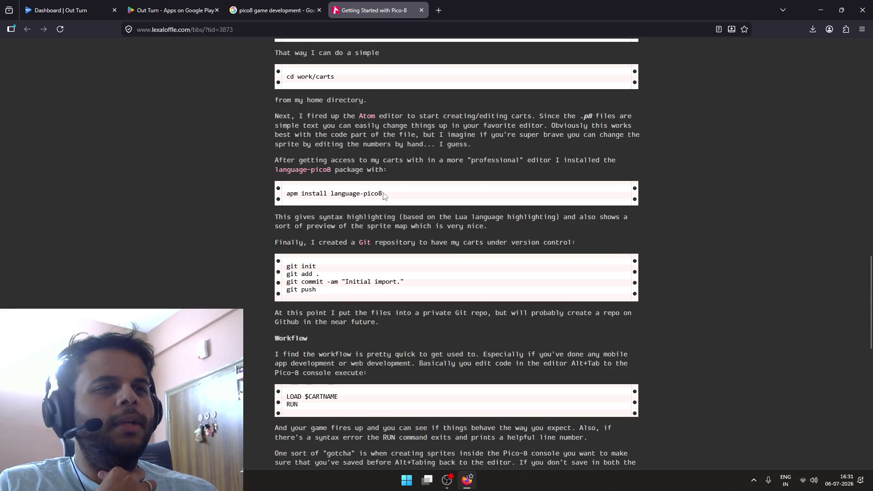
scroll(383, 192, down, 2)
scroll(383, 193, down, 4)
scroll(383, 192, down, 2)
scroll(384, 191, down, 2)
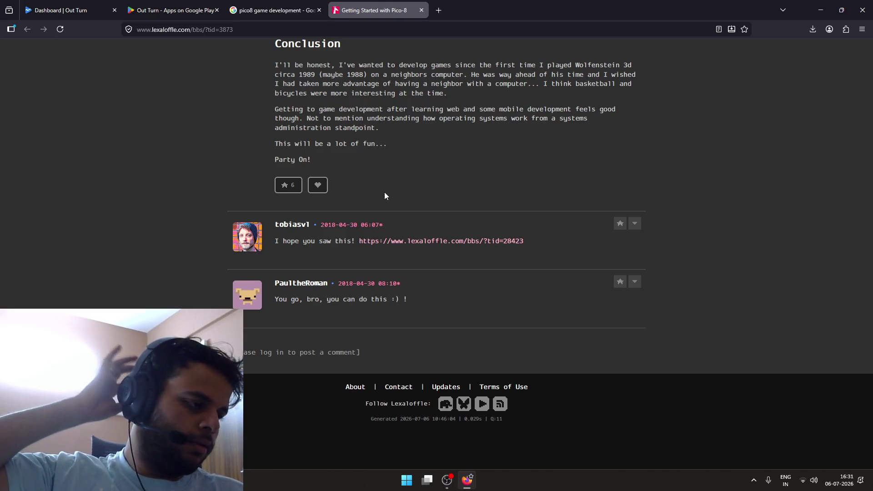
scroll(384, 195, up, 2)
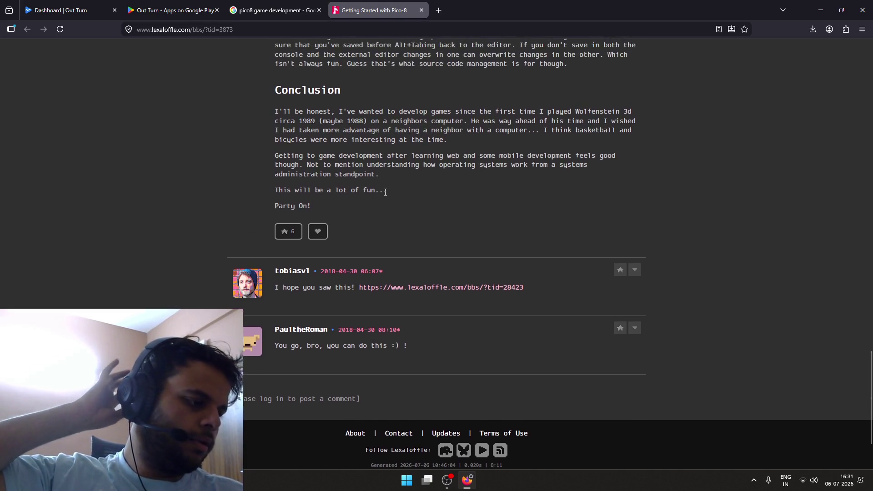
scroll(385, 196, up, 10)
scroll(384, 195, up, 8)
scroll(384, 195, up, 6)
scroll(385, 192, up, 5)
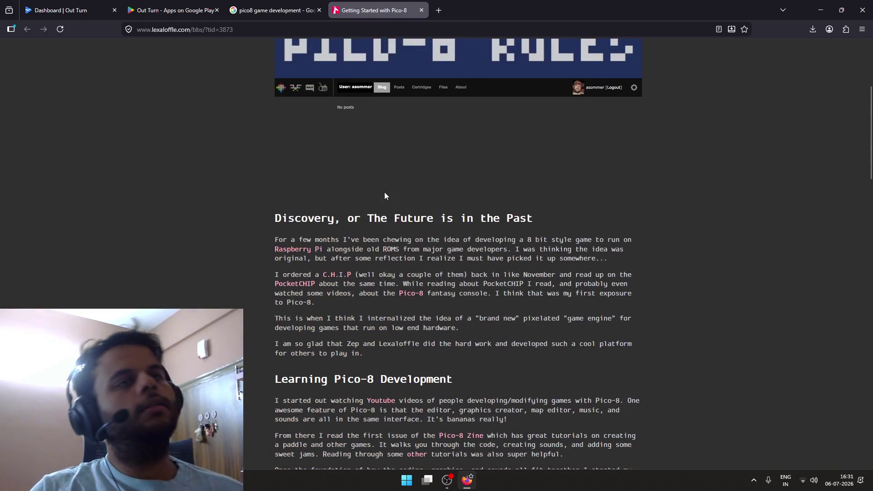
middle_click(416, 16)
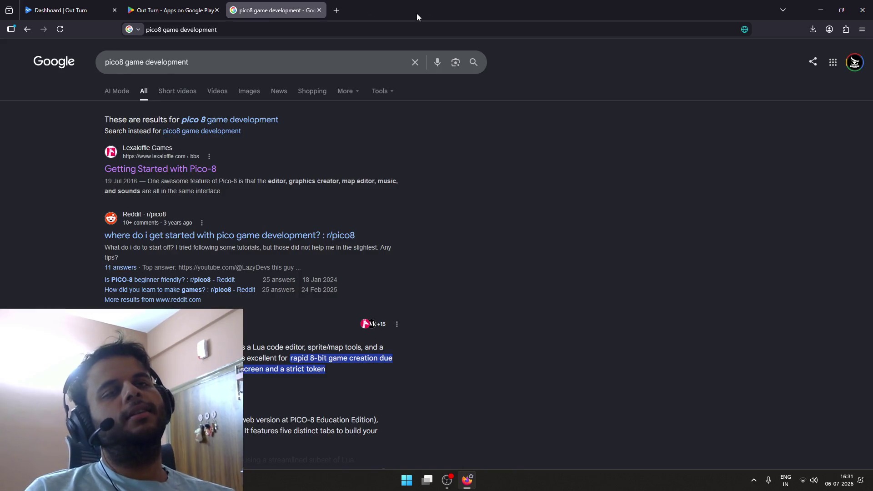
Close the pico8 search tab, open Perfect Cut : Pixel Edition from All apps, and add a blank tab
middle_click(323, 14)
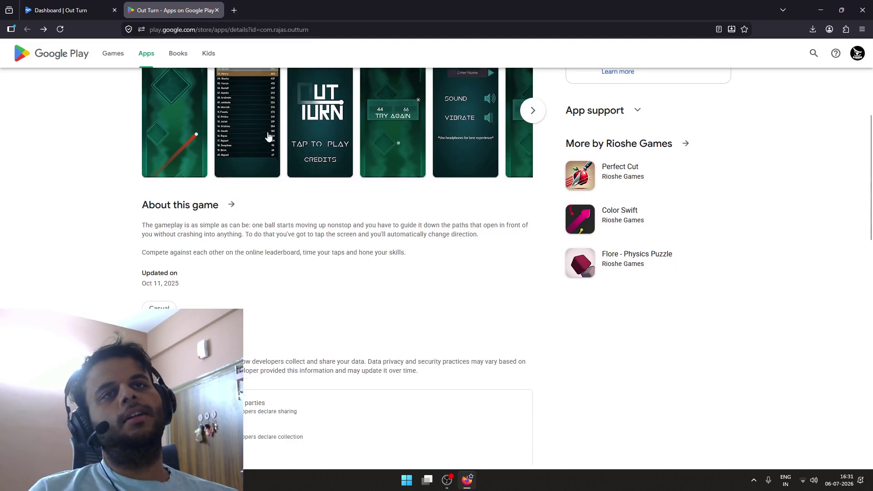
click(88, 8)
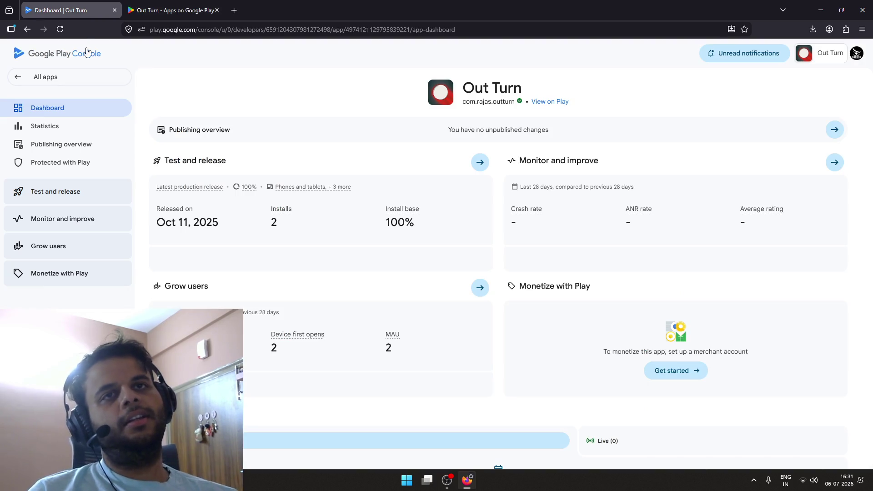
click(57, 79)
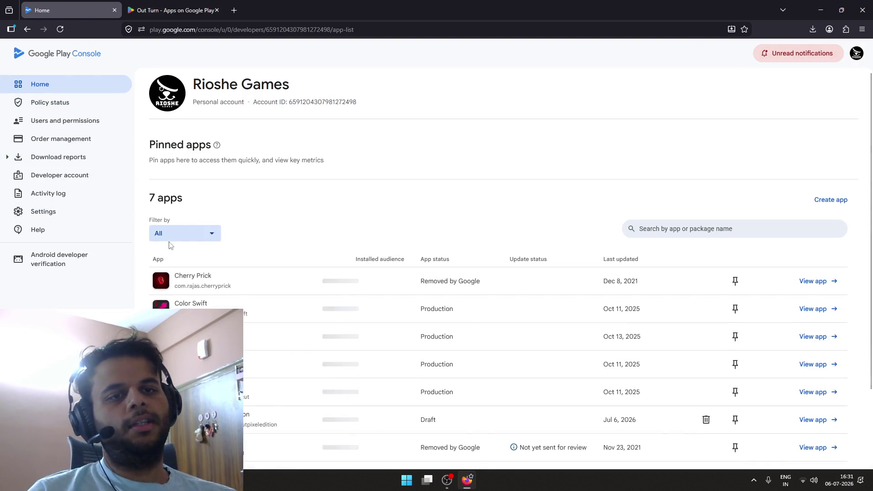
scroll(419, 292, down, 2)
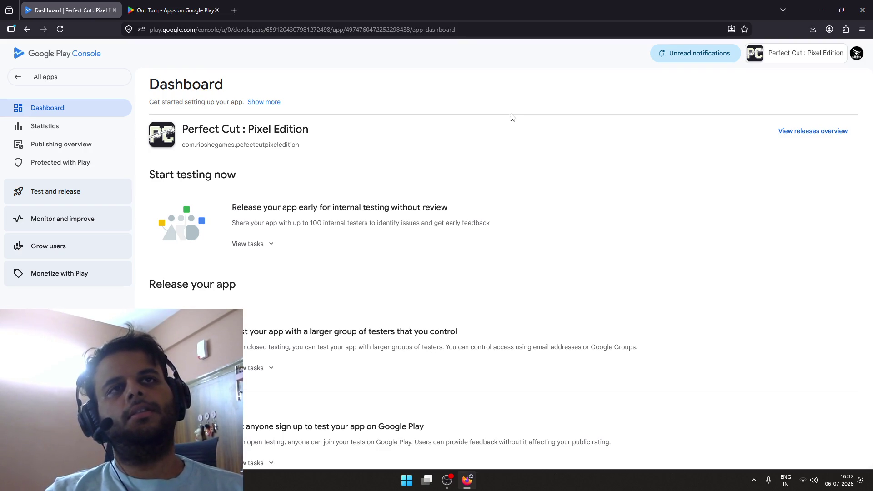
key(ctrl+t)
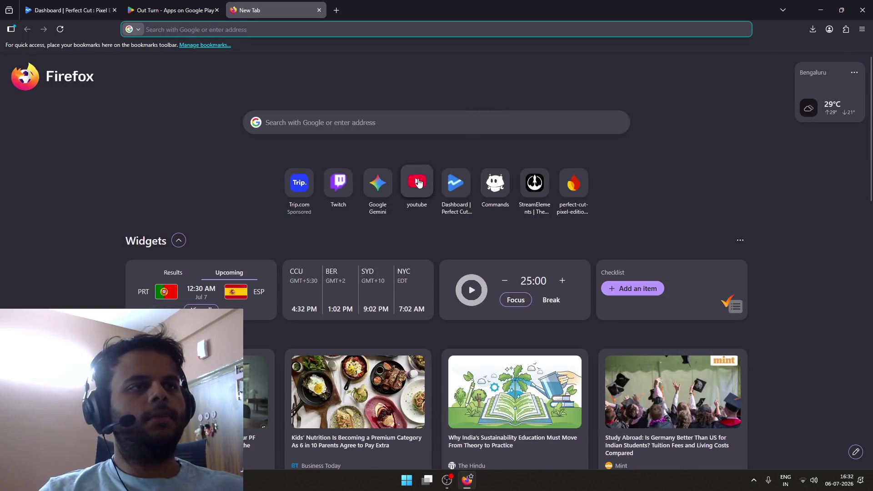
Open YouTube from the new-tab shortcut and scroll down to the YouTube Playables shelf
click(416, 183)
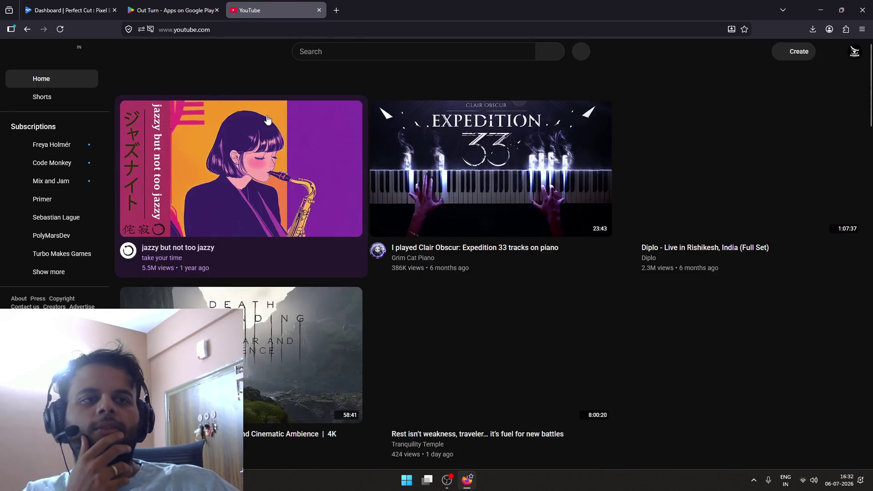
scroll(267, 117, down, 8)
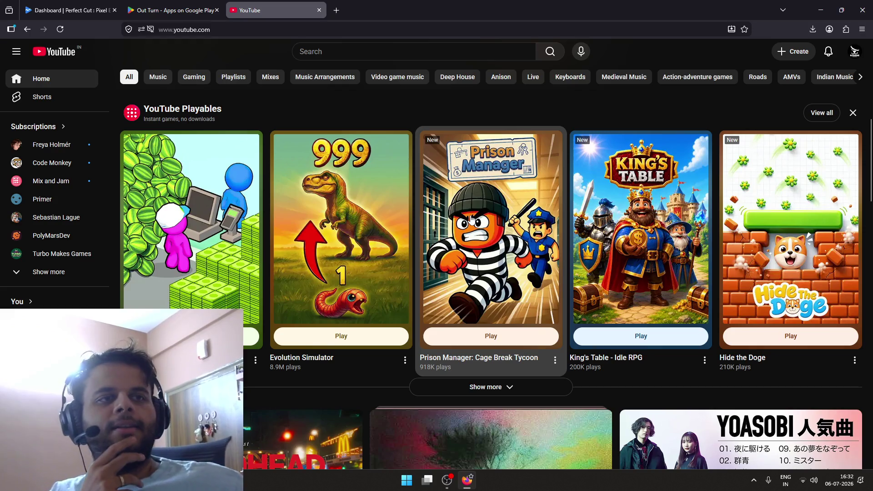
scroll(464, 215, down, 2)
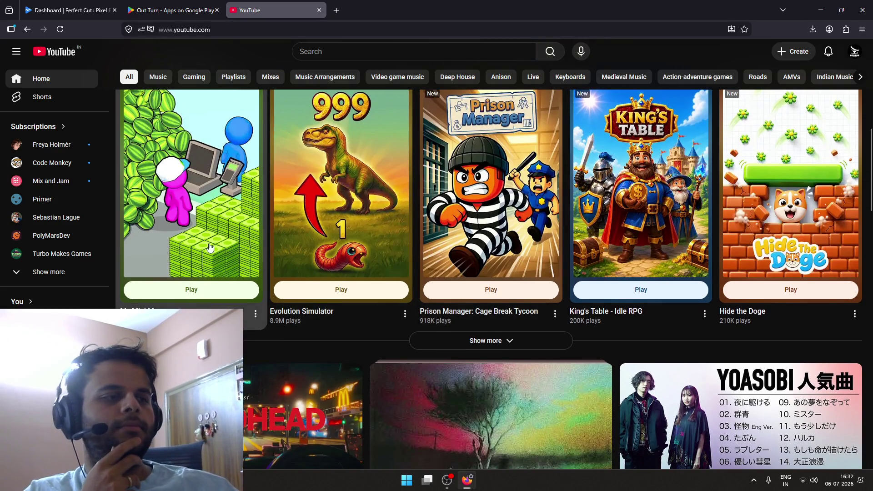
scroll(220, 250, down, 1)
scroll(221, 250, up, 1)
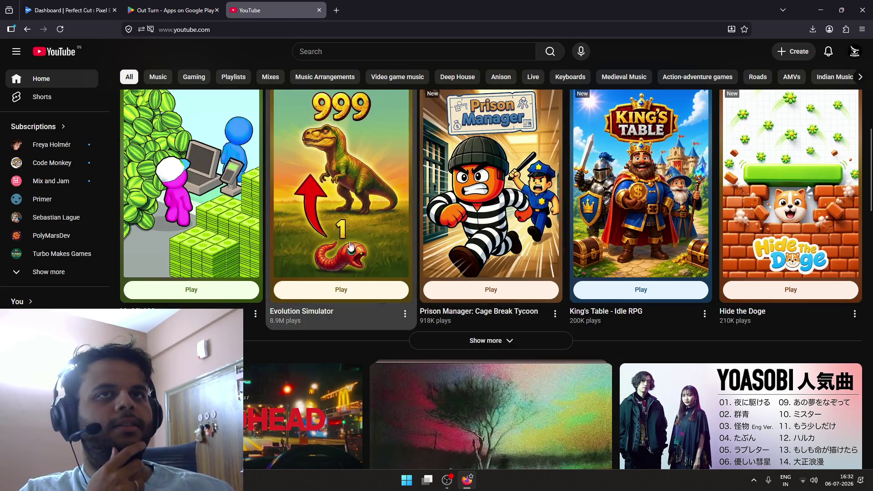
Scroll back to the top of the YouTube home page and open another blank tab
key(alt+Tab)
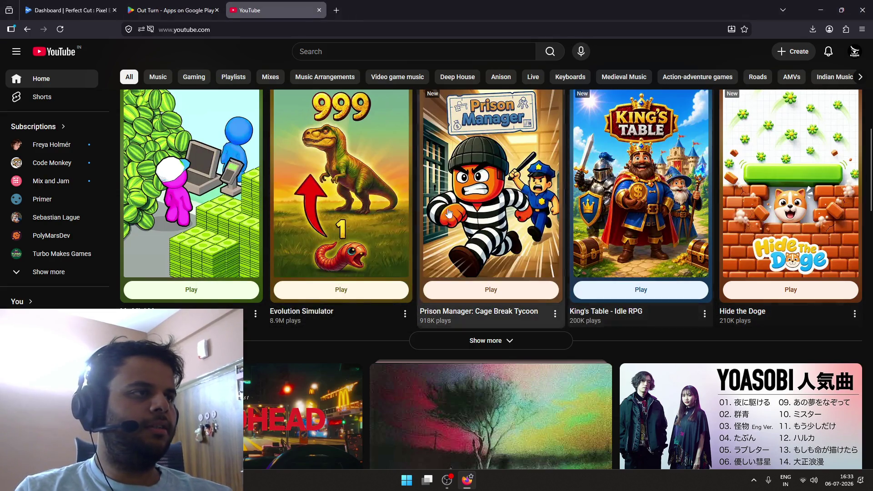
scroll(452, 251, up, 1)
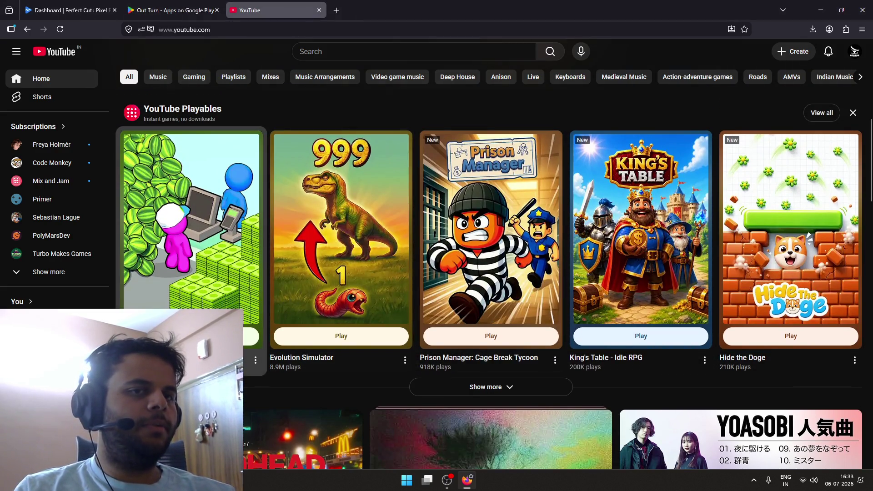
scroll(191, 227, up, 3)
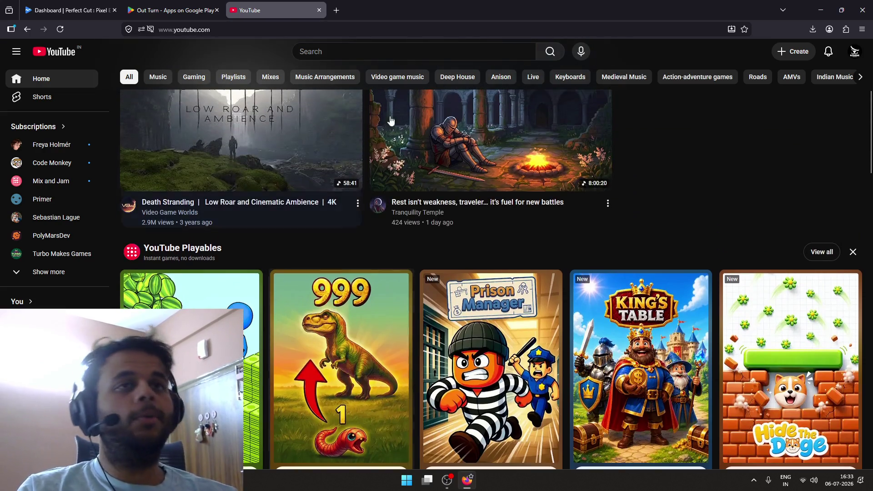
click(337, 10)
Visit the CrazyGames Documentation introduction from the 'crazy' address-bar suggestion, skim it, then close its tab
text(crazygames.com/)
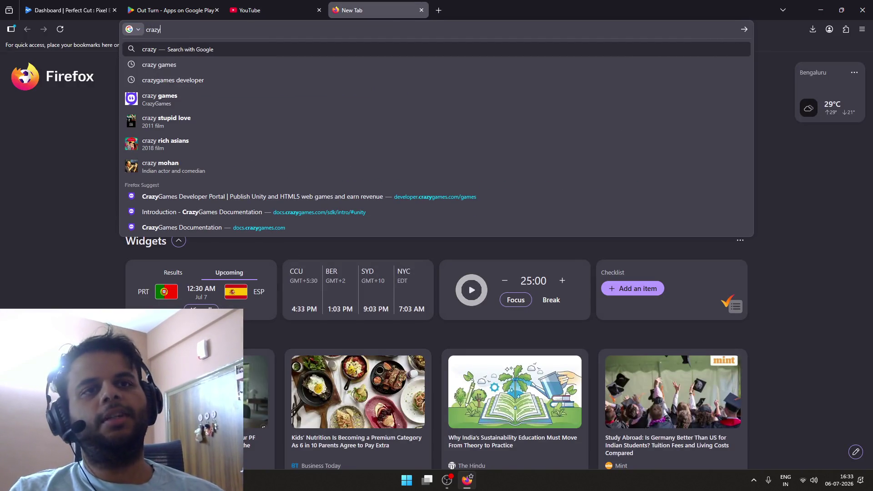
key(Up)
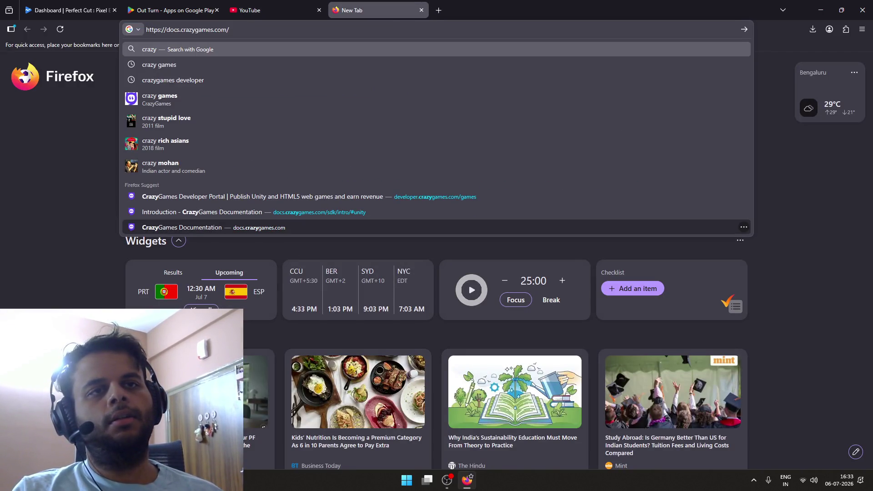
key(Return)
scroll(390, 231, down, 5)
scroll(390, 232, up, 4)
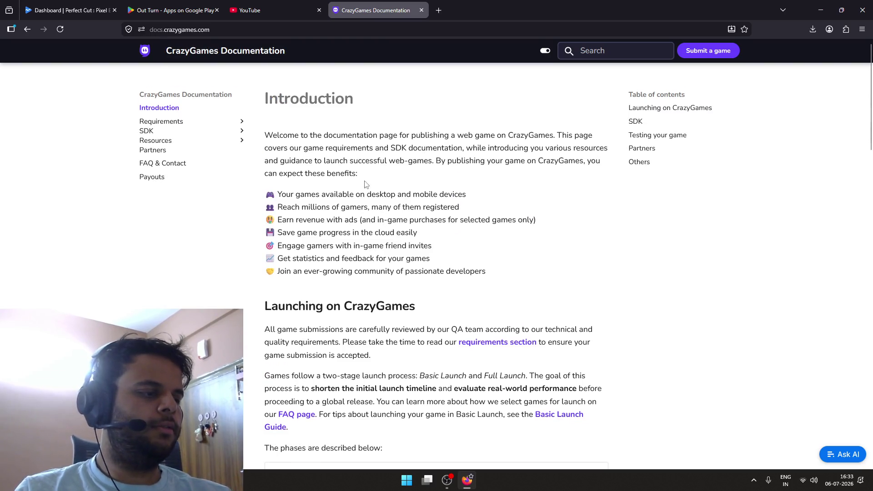
scroll(365, 166, down, 2)
key(ctrl+w)
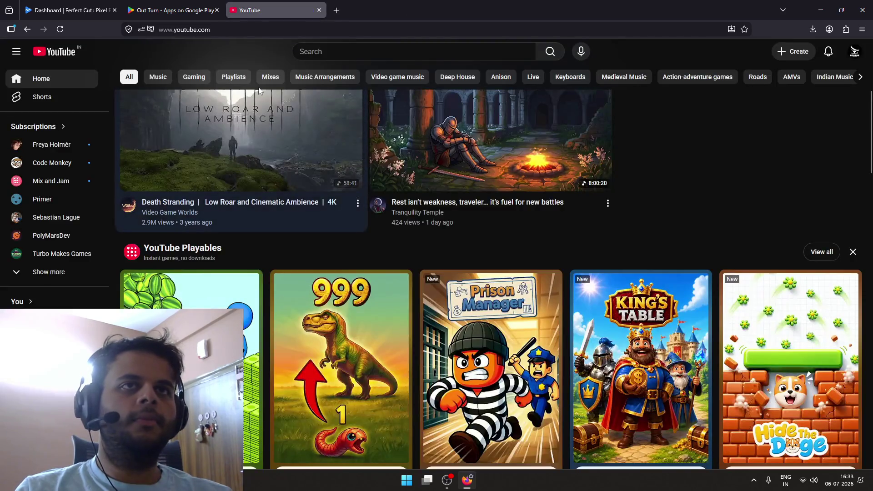
Close the YouTube tab and switch between virtual desktops to check the OBS stream
key(ctrl+w)
key(ctrl+w)
key(ctrl+super+Left)
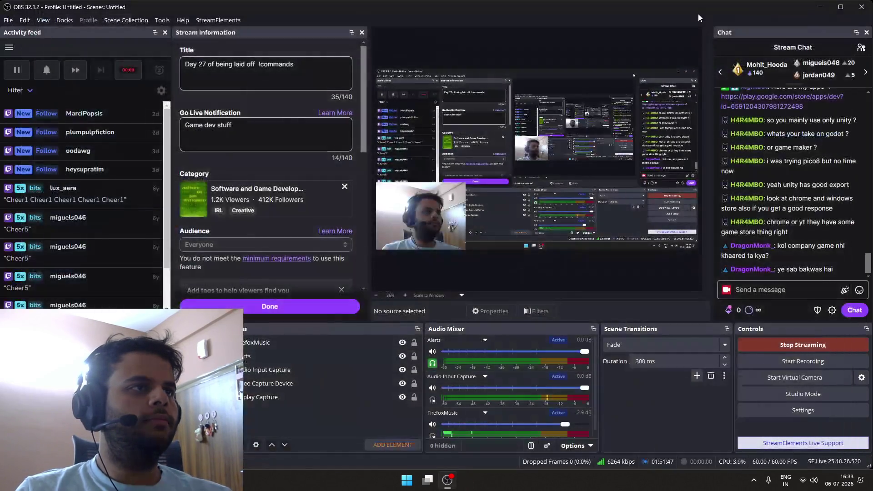
key(ctrl+super+Right)
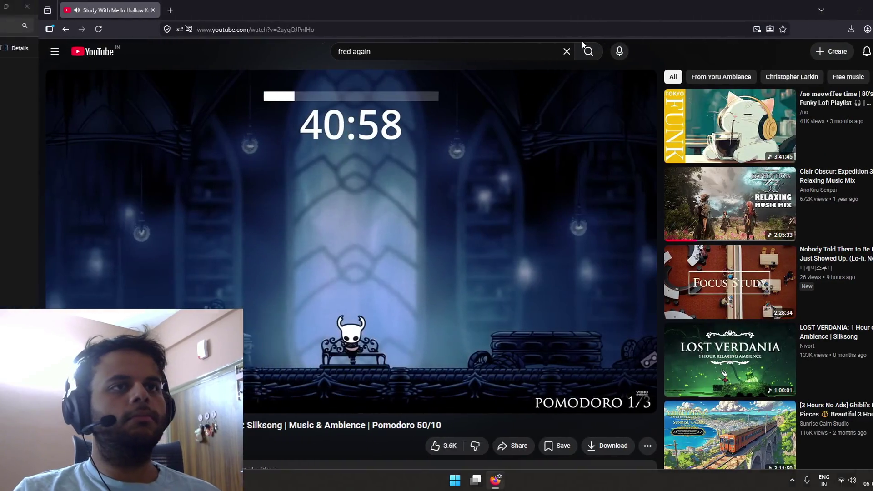
key(ctrl+super+Left)
Bring the Firefox window with the Gemini Frooti chat forward and add a blank tab
key(super)
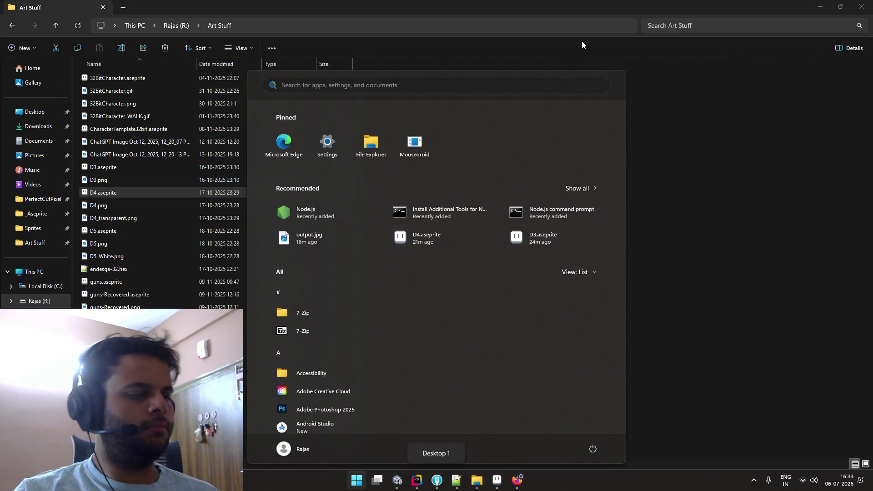
key(super)
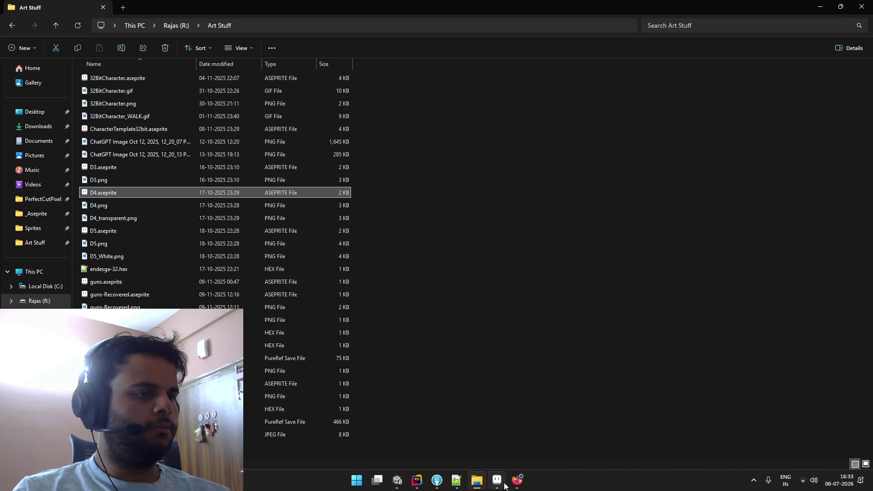
click(514, 483)
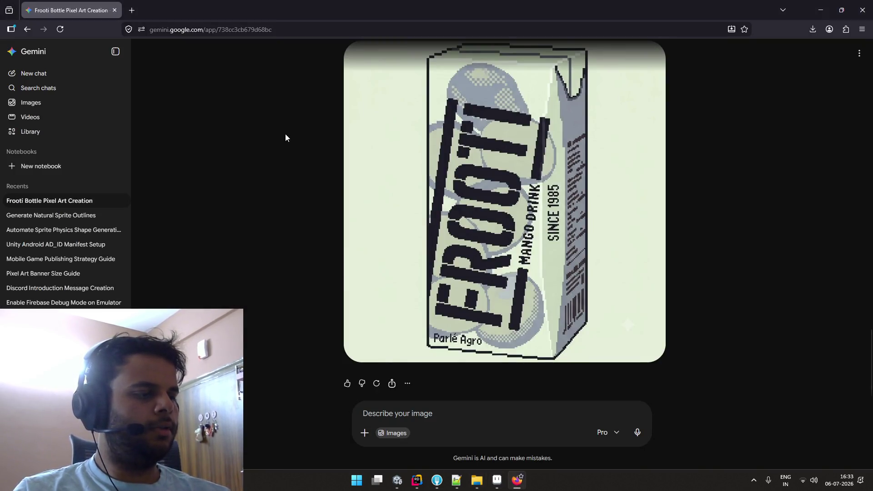
click(132, 10)
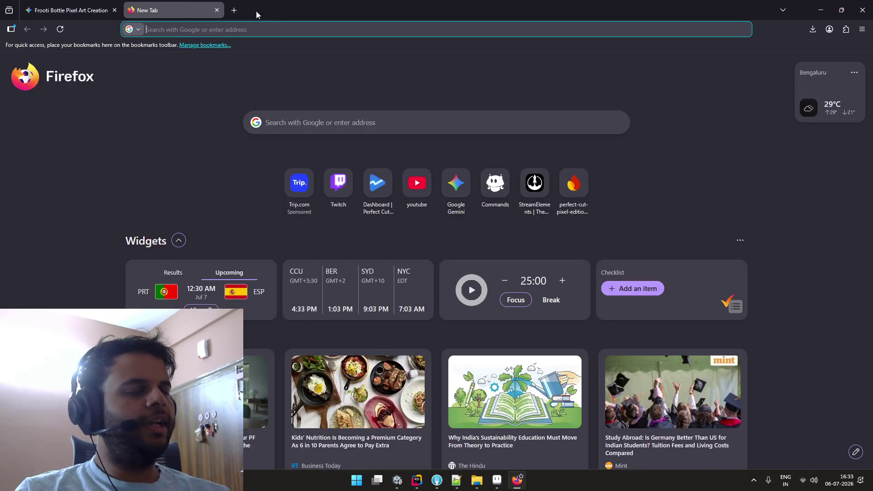
Put the cursor in the new tab's address bar, ready for an address
click(325, 24)
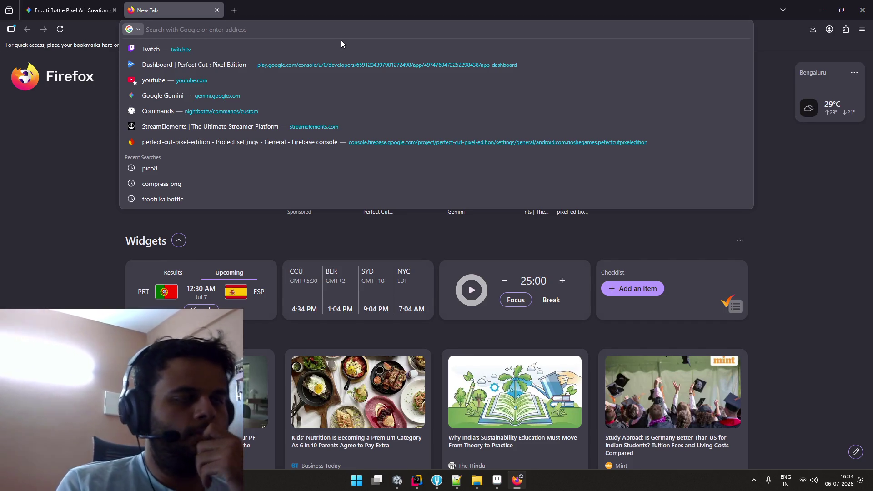
Reach the Play Console through the 'pla' suggestion and view the Perfect Cut : Pixel Edition dashboard
click(332, 49)
click(247, 32)
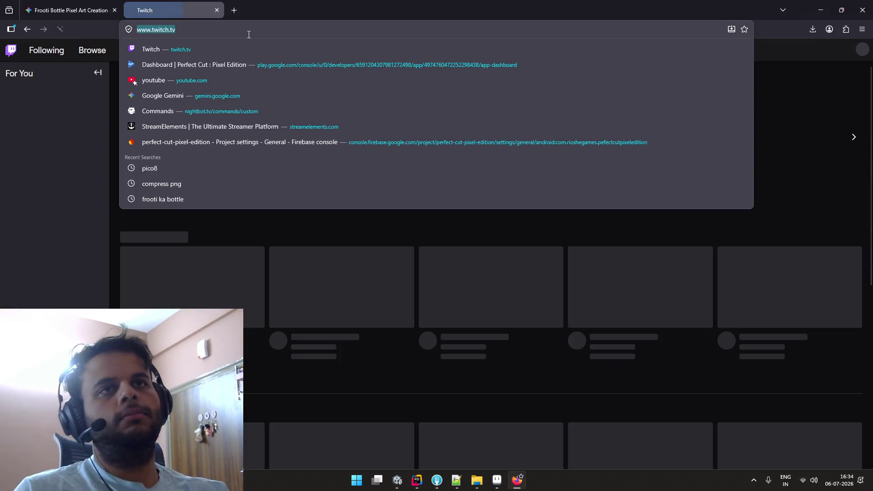
text(pla)
key(Up)
key(Up)
key(Up)
key(Return)
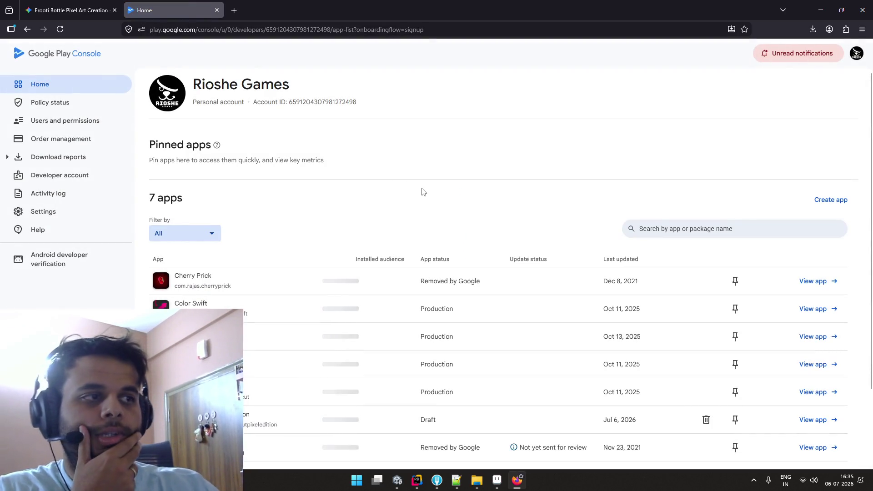
scroll(423, 192, down, 2)
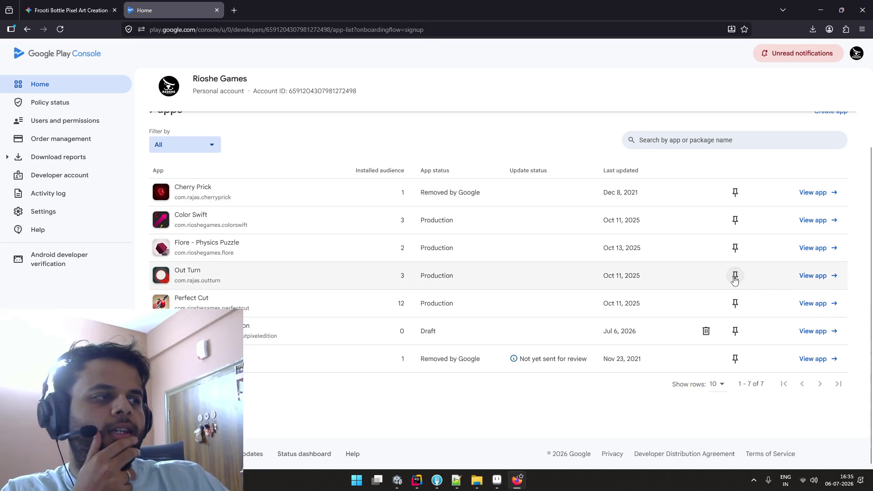
click(837, 337)
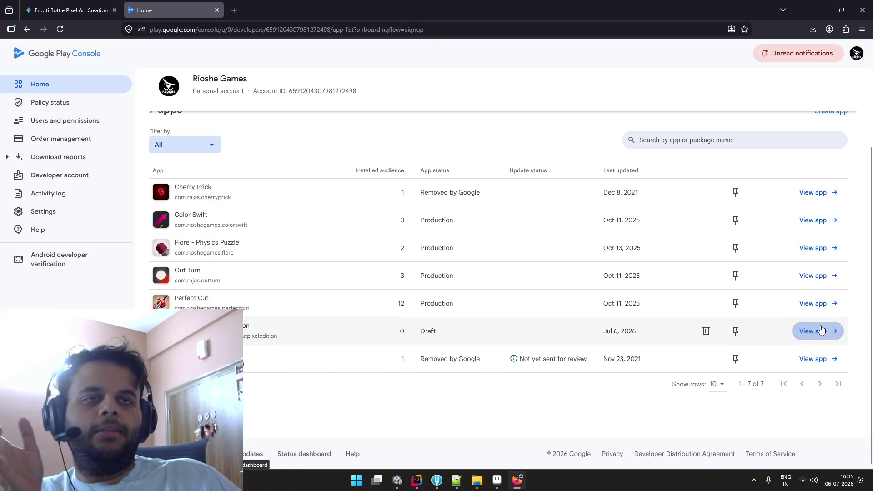
scroll(508, 218, down, 1)
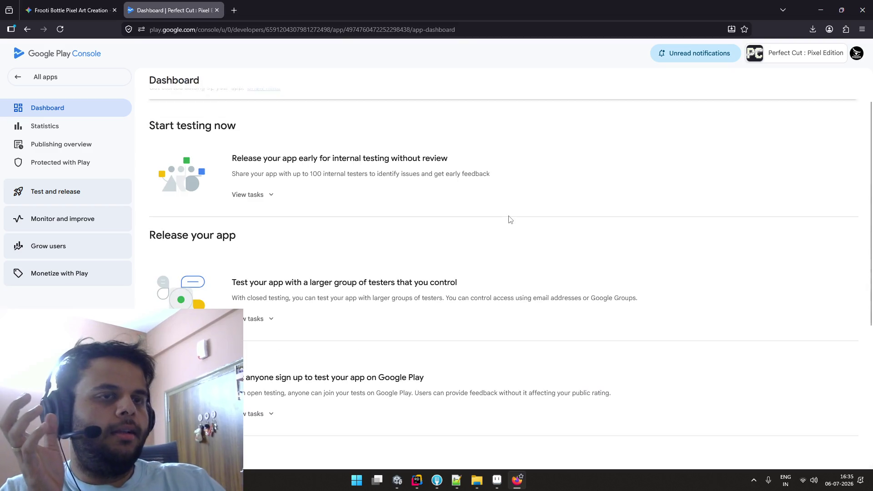
scroll(509, 219, up, 1)
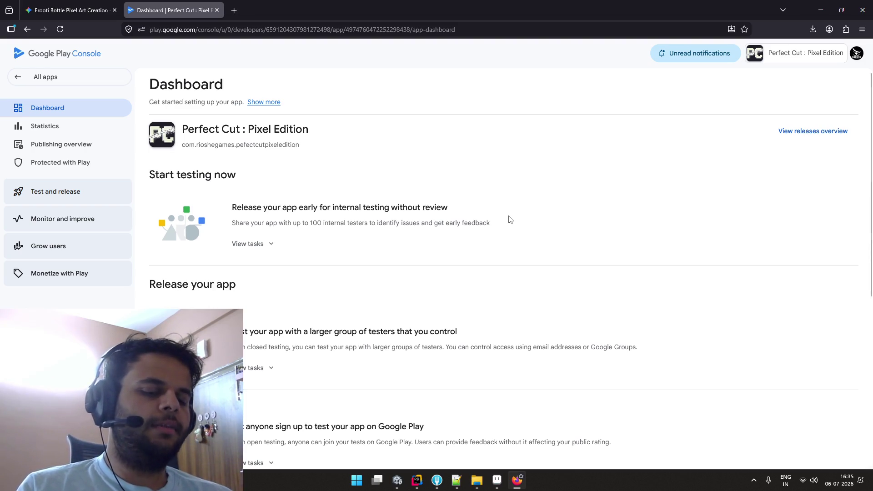
In a new tab, load the perfect-cut-pixel-edition Firebase project overview
key(ctrl+t)
text(f)
key(Down)
key(Down)
key(Down)
key(Return)
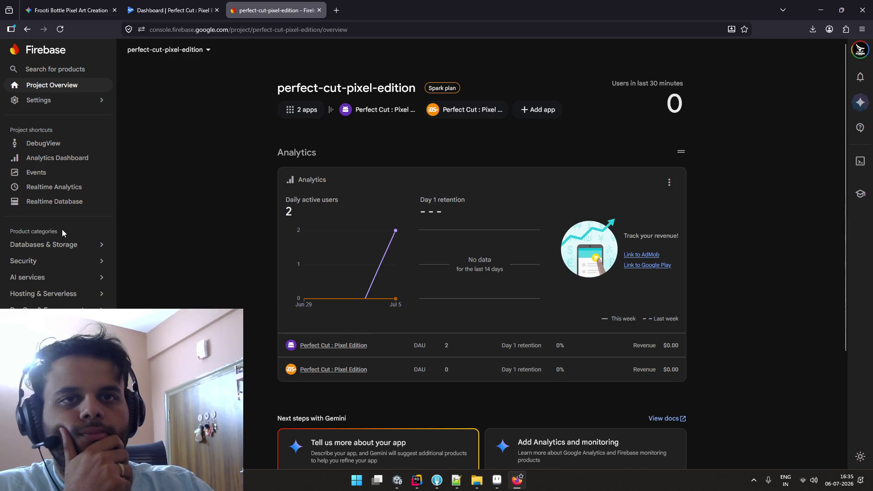
View the Android Perfect Cut : Pixel Edition Analytics dashboard, glance at Play Console, then switch to Aseprite
scroll(323, 296, down, 3)
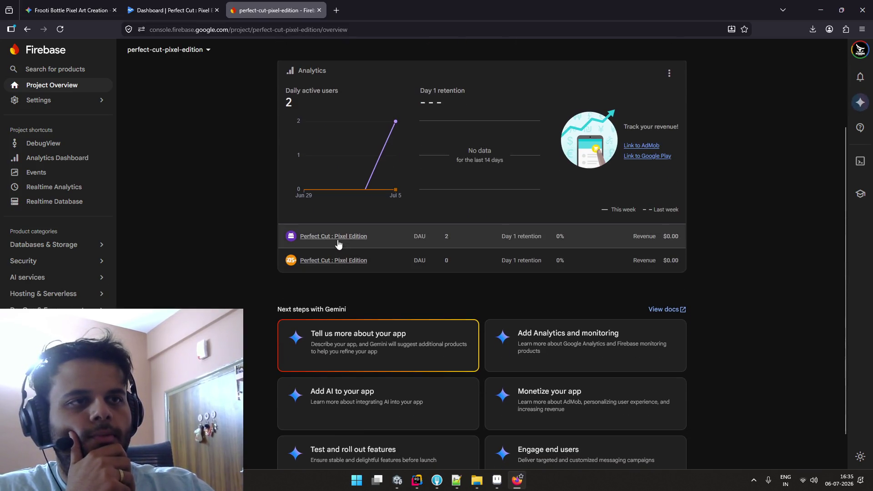
click(337, 240)
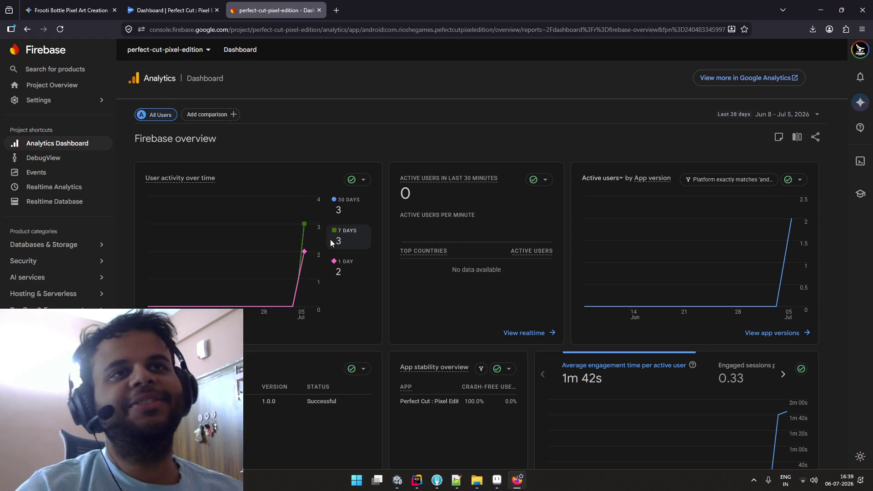
mouse_move(295, 249)
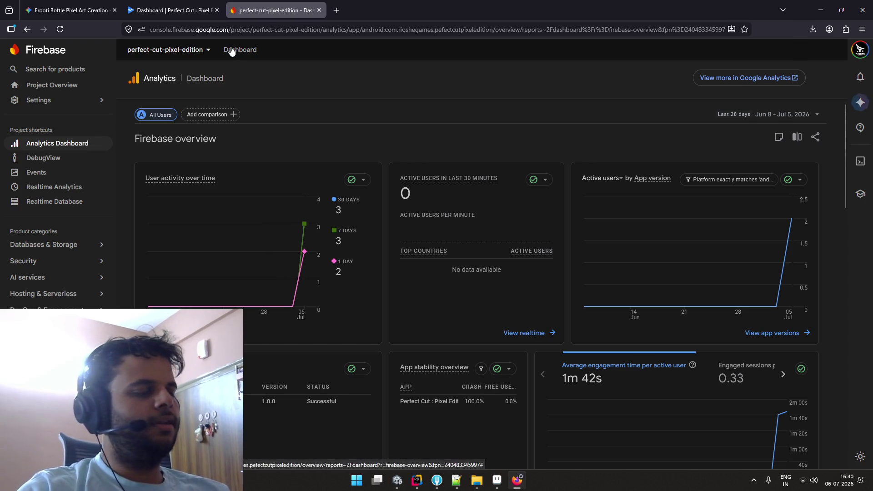
click(194, 15)
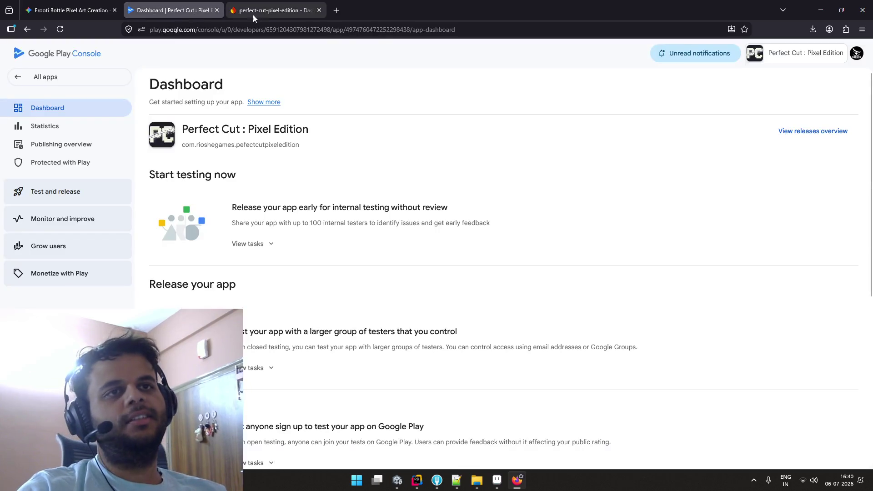
click(265, 14)
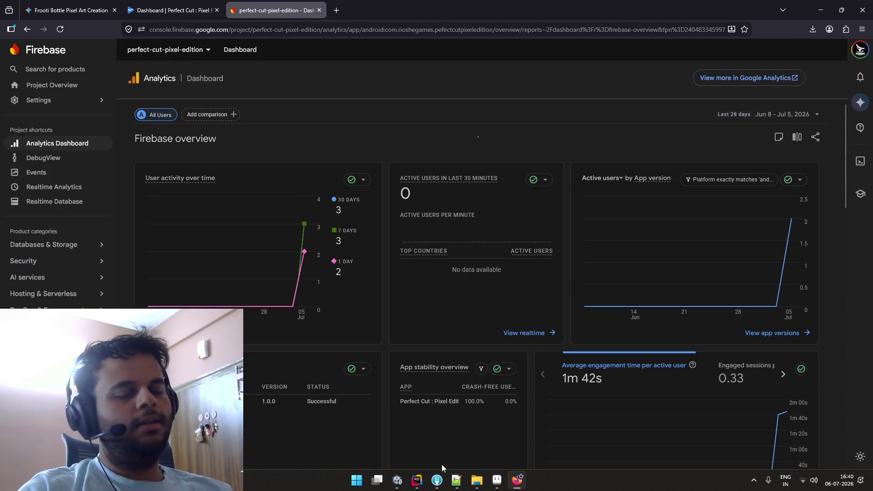
mouse_move(510, 484)
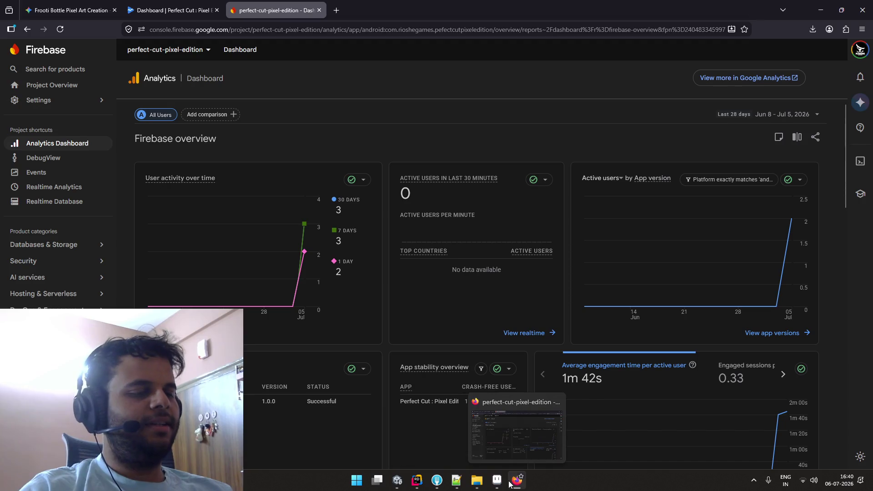
click(503, 484)
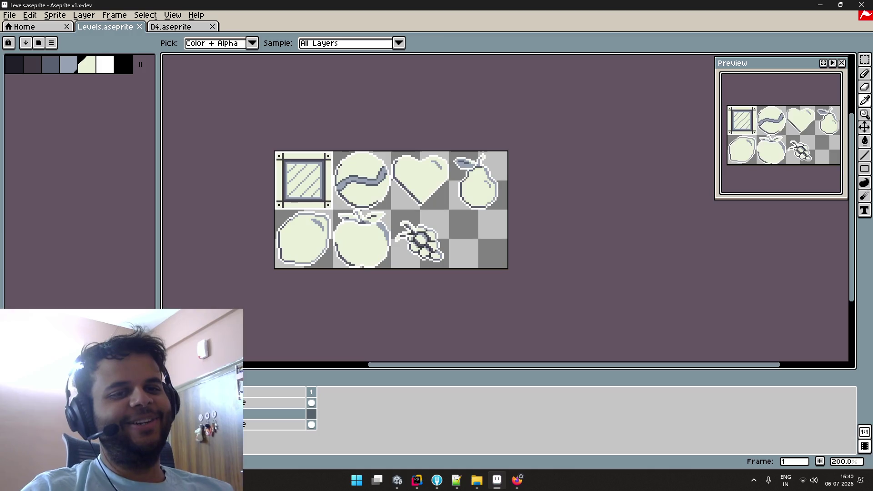
Export the Levels sprite sheet at 300% as Levels96.png via File > Export As
key(b)
click(9, 15)
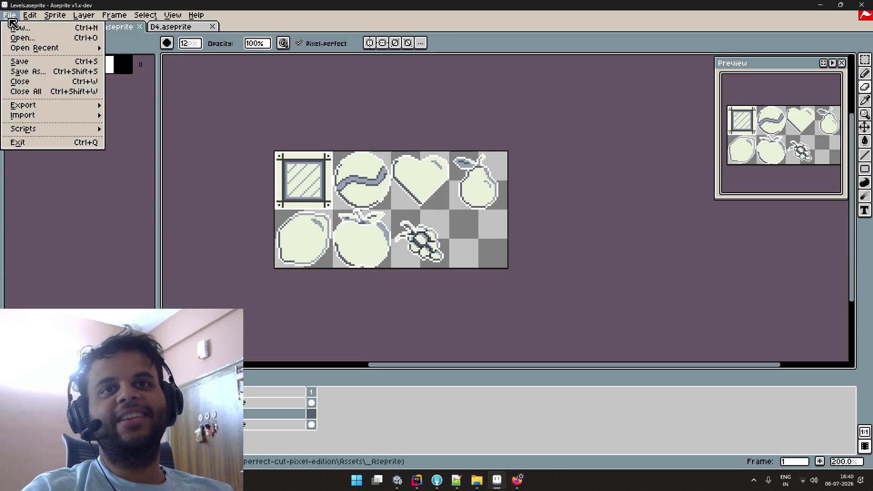
mouse_move(65, 111)
click(203, 106)
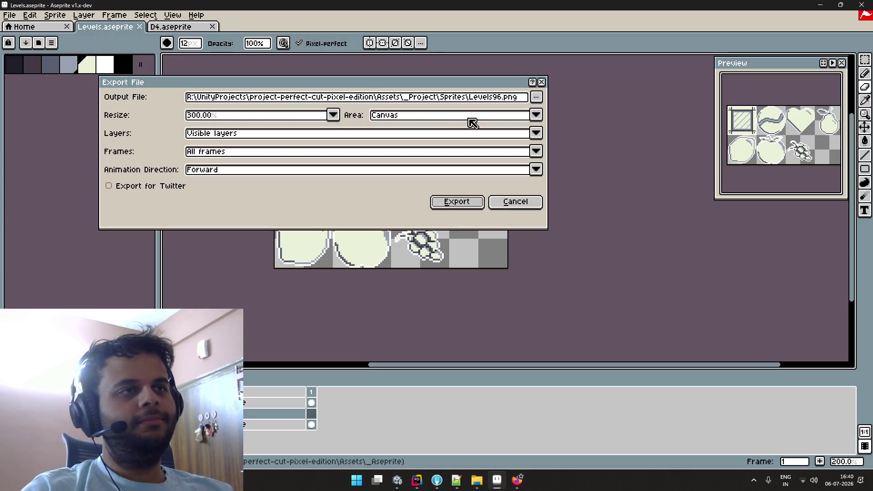
click(463, 204)
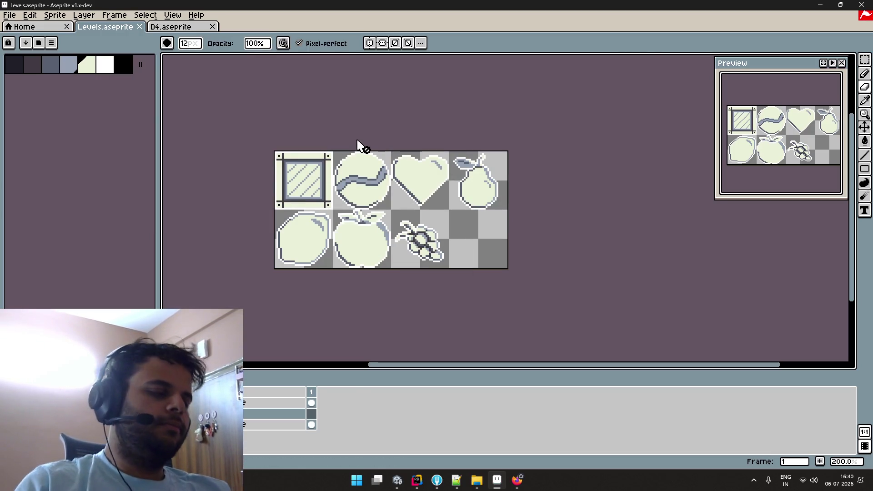
Pan the sprite view slightly, then go back to Firefox's Firebase Analytics dashboard
scroll(372, 116, up, 1)
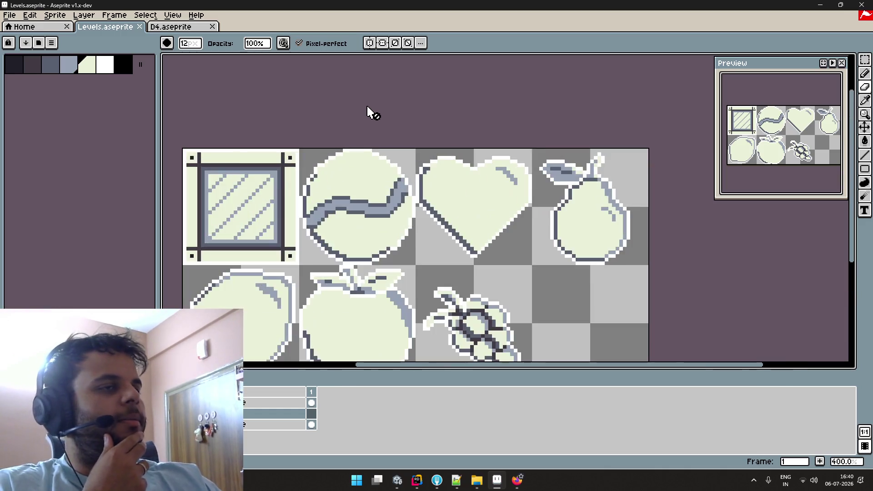
scroll(390, 80, down, 1)
scroll(400, 88, up, 2)
drag(409, 97, 490, 62)
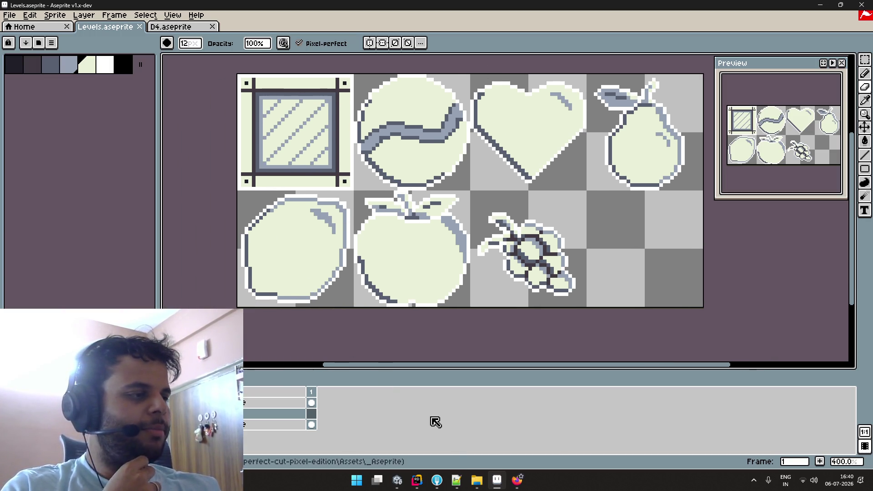
mouse_move(401, 485)
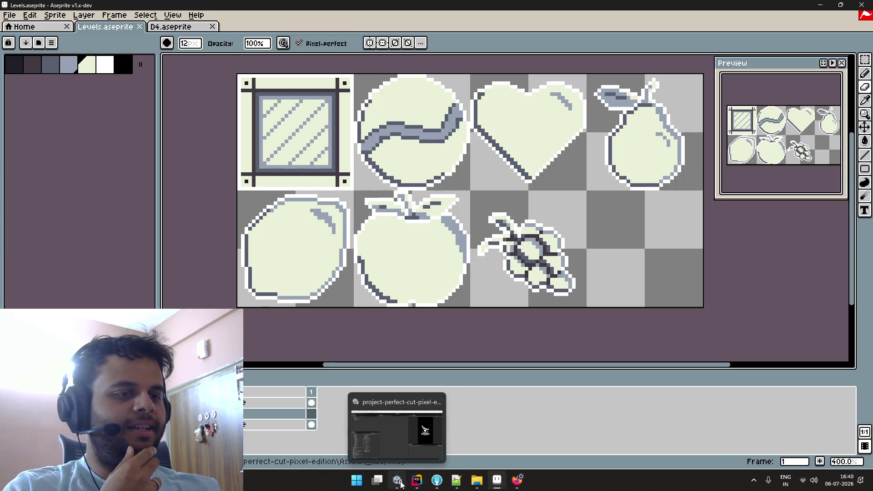
click(518, 482)
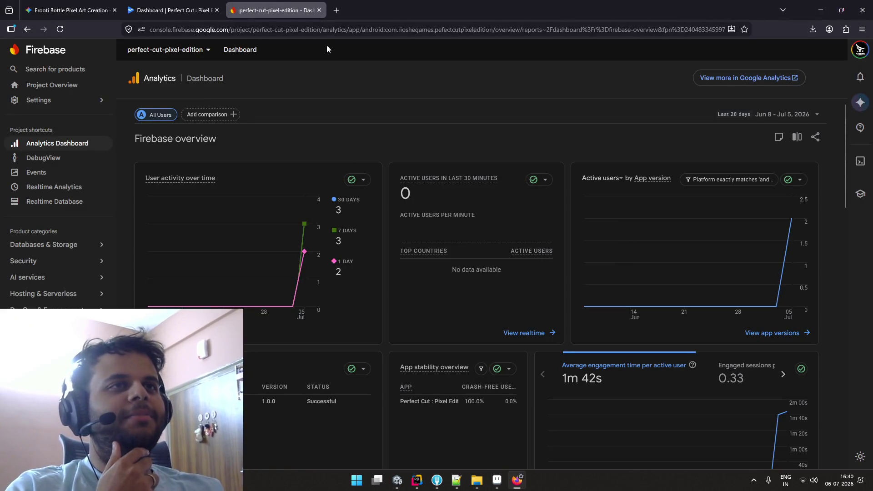
Close the Firebase tab and reopen the Perfect Cut : Pixel Edition draft from the Play Console app list
click(318, 12)
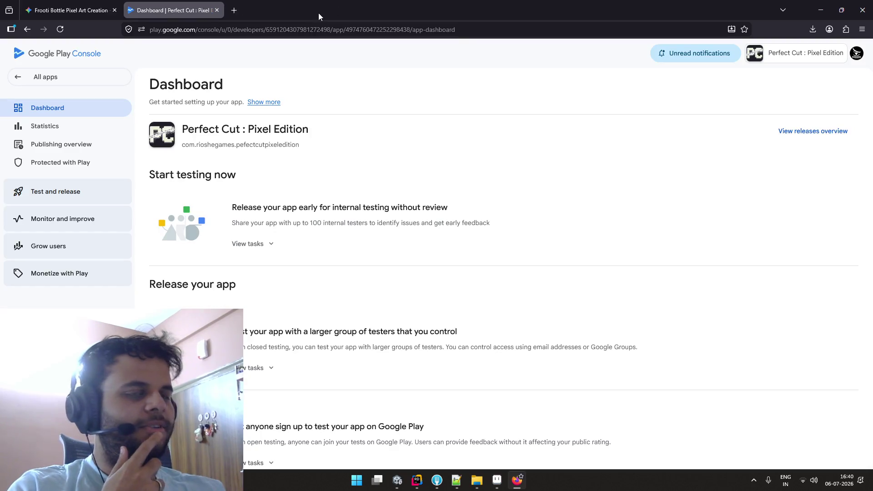
click(44, 75)
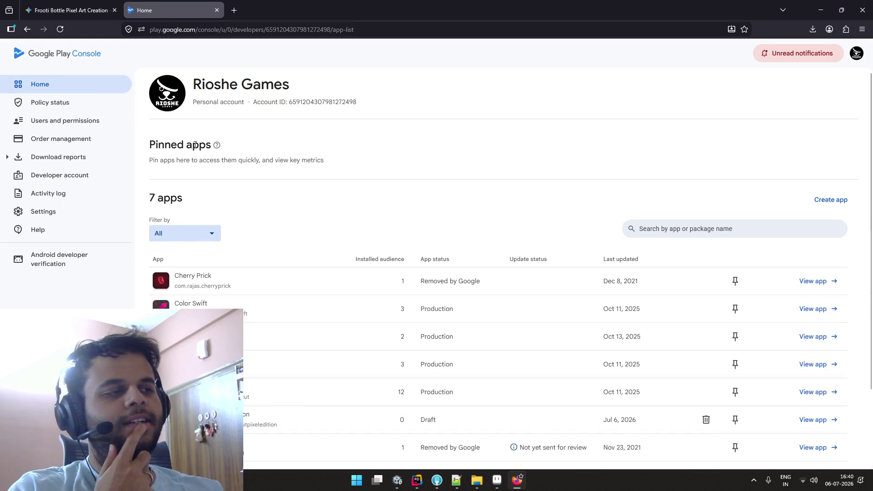
scroll(486, 271, down, 3)
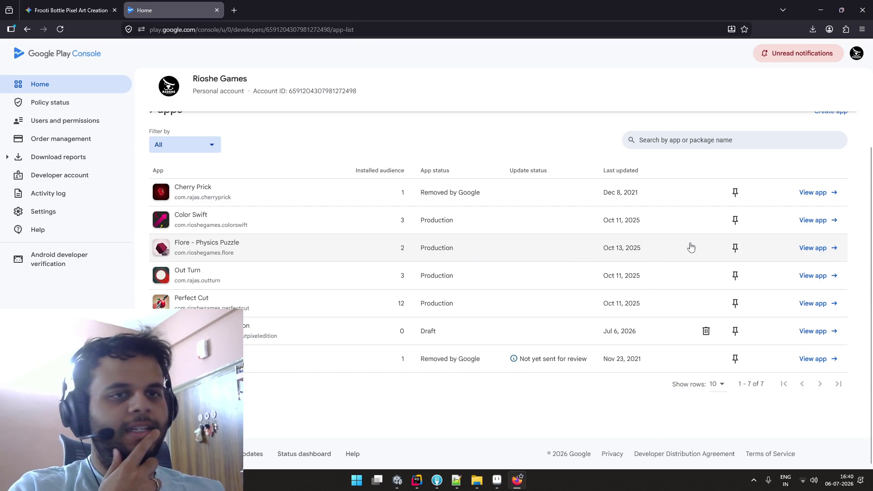
scroll(690, 247, up, 3)
scroll(691, 247, down, 3)
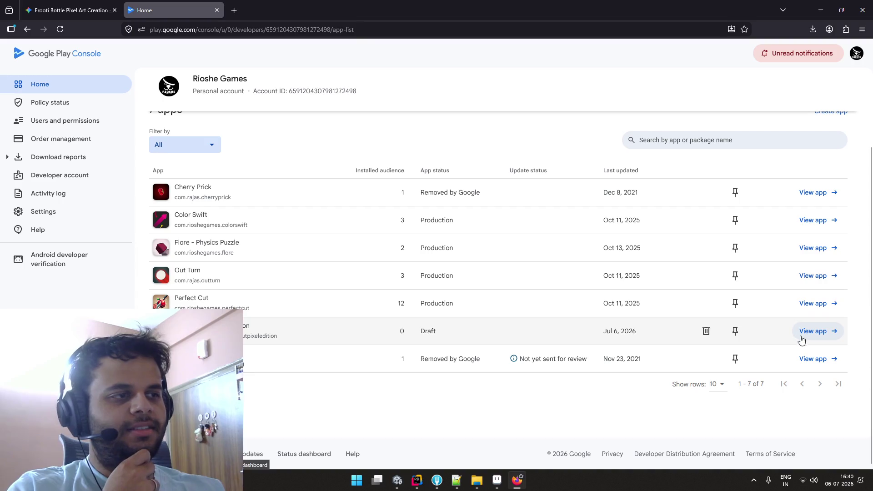
click(811, 337)
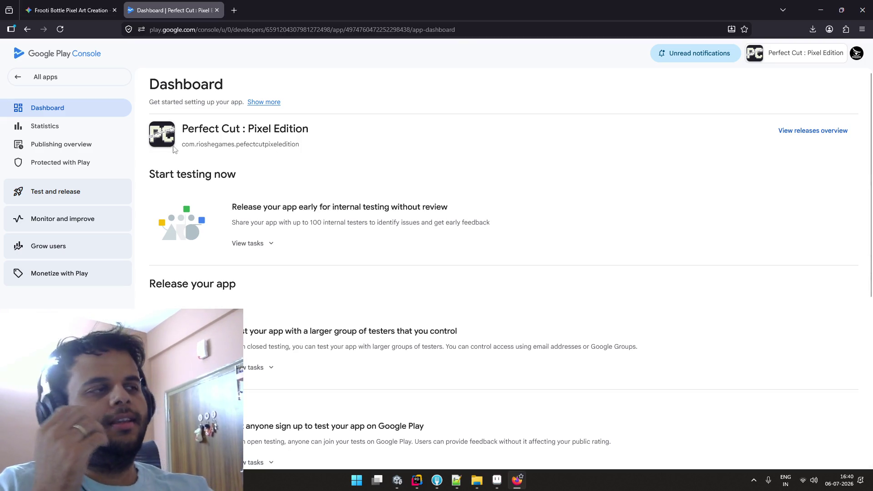
Close the Gemini Frooti chat tab and collapse the internal testing task list
click(88, 12)
click(115, 10)
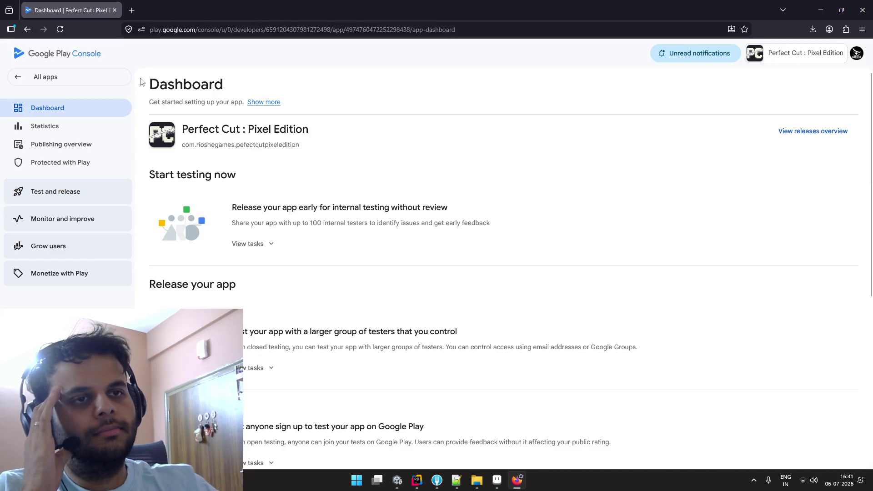
click(233, 245)
click(233, 245)
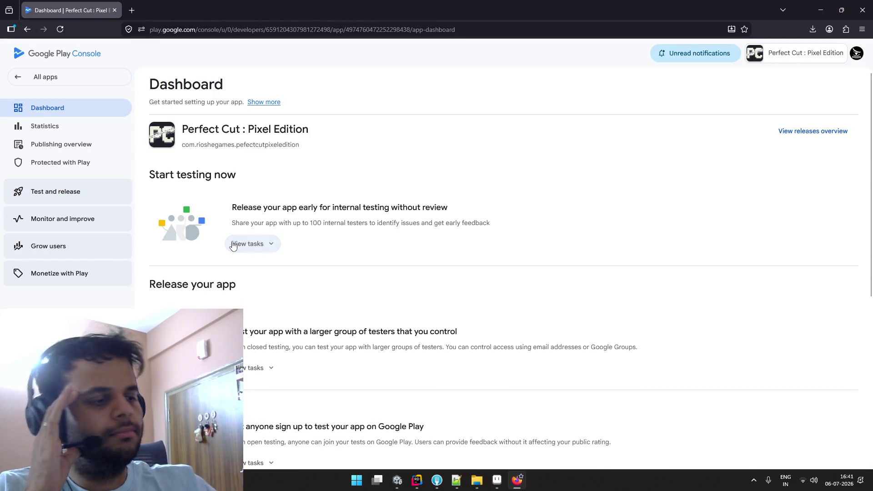